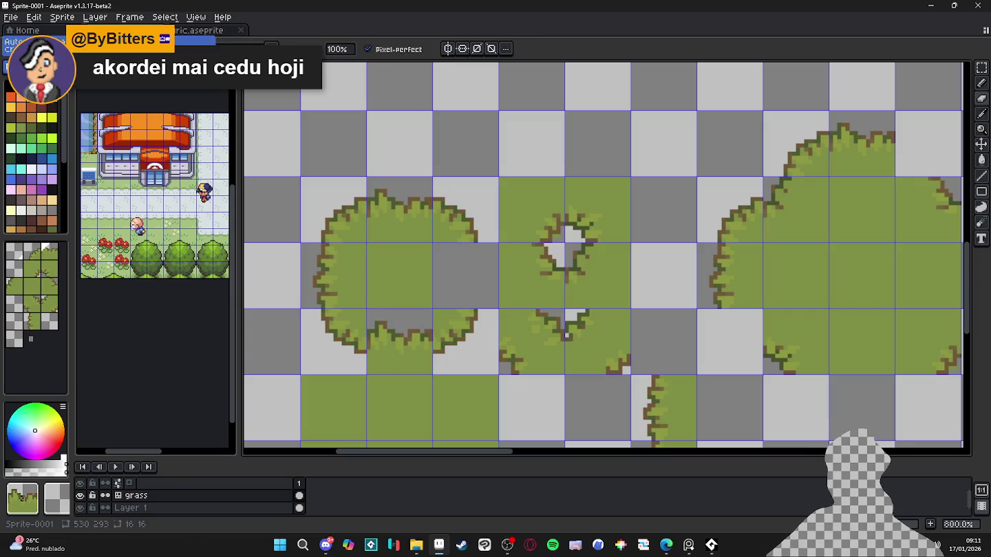
# - Clear the grass patch's top and bottom middle tiles
pyautogui.click(43, 118)
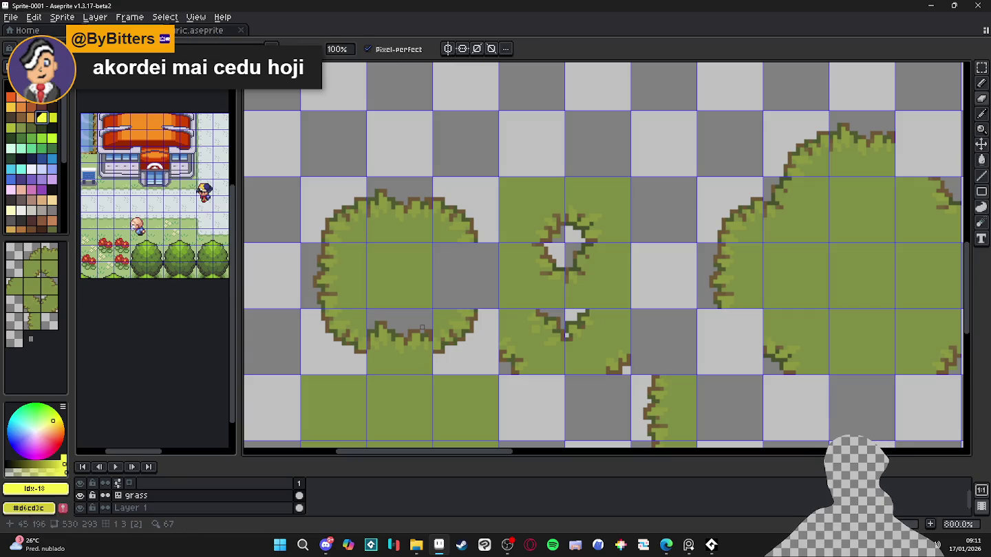
pyautogui.press('m')
pyautogui.moveTo(367, 308); pyautogui.dragTo(434, 375)
pyautogui.press('Delete')
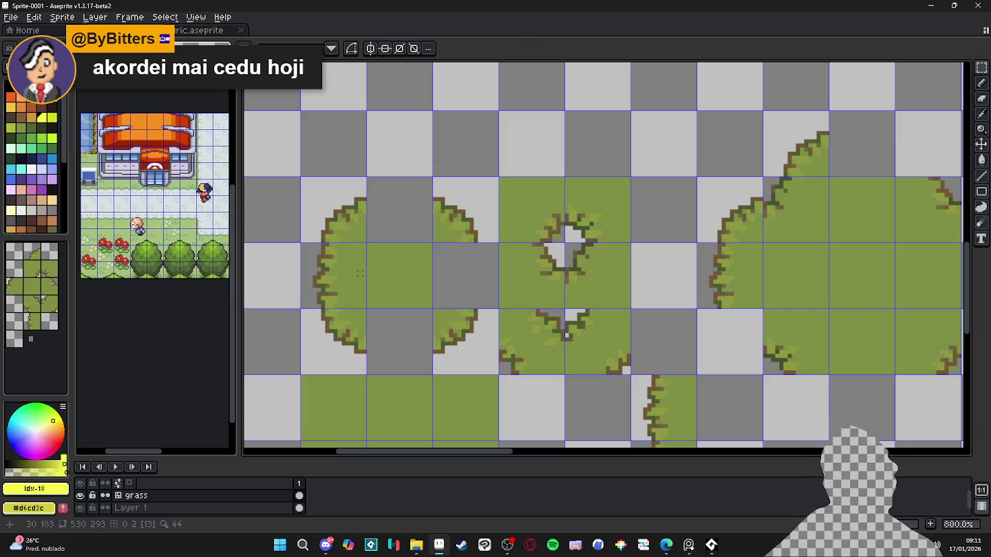
# - Show tile indices, select the patch's left-edge tile, and place a top-edge tile in the top middle
pyautogui.press('v')
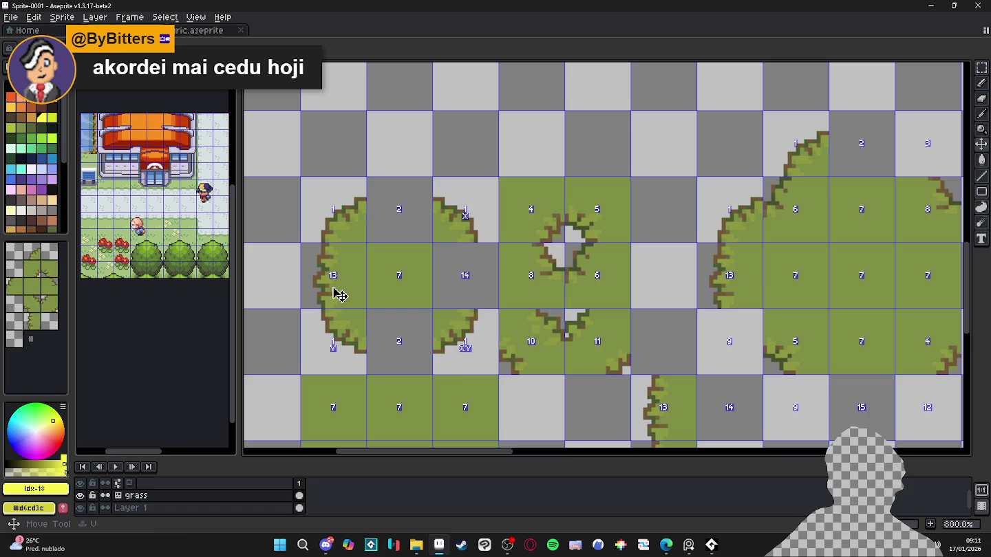
pyautogui.click(52, 190)
pyautogui.press('i')
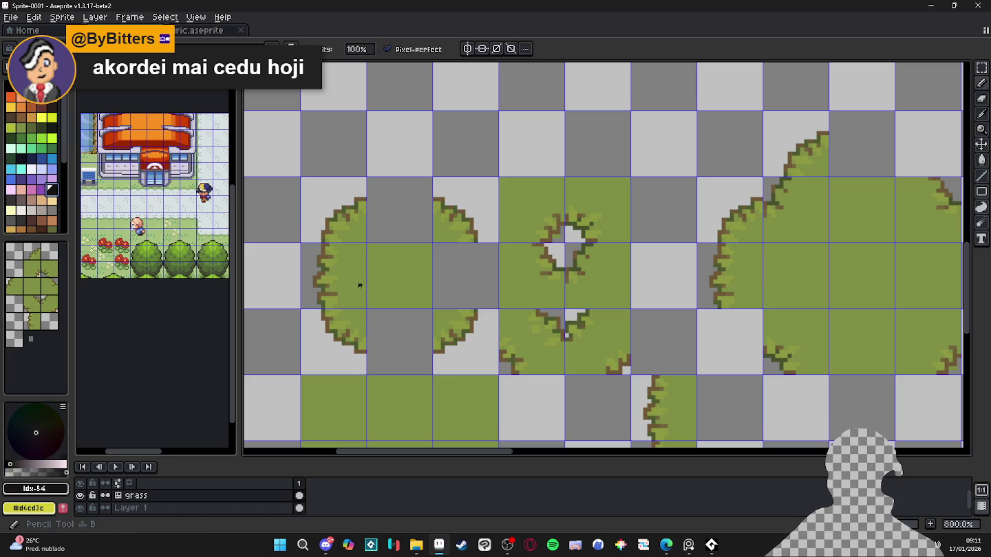
pyautogui.press('m')
pyautogui.moveTo(357, 284); pyautogui.dragTo(353, 296)
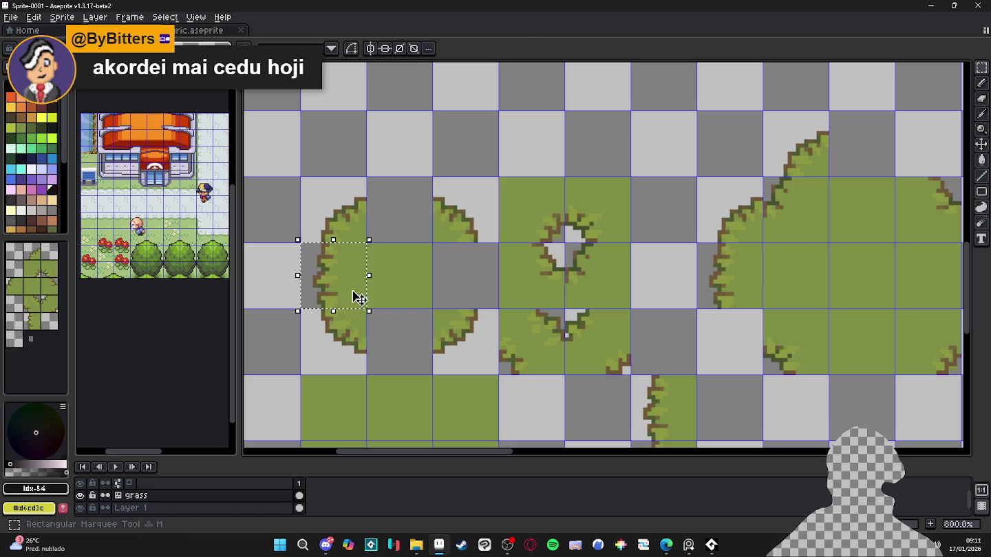
pyautogui.press('b')
pyautogui.hotkey('ctrl', 'd')
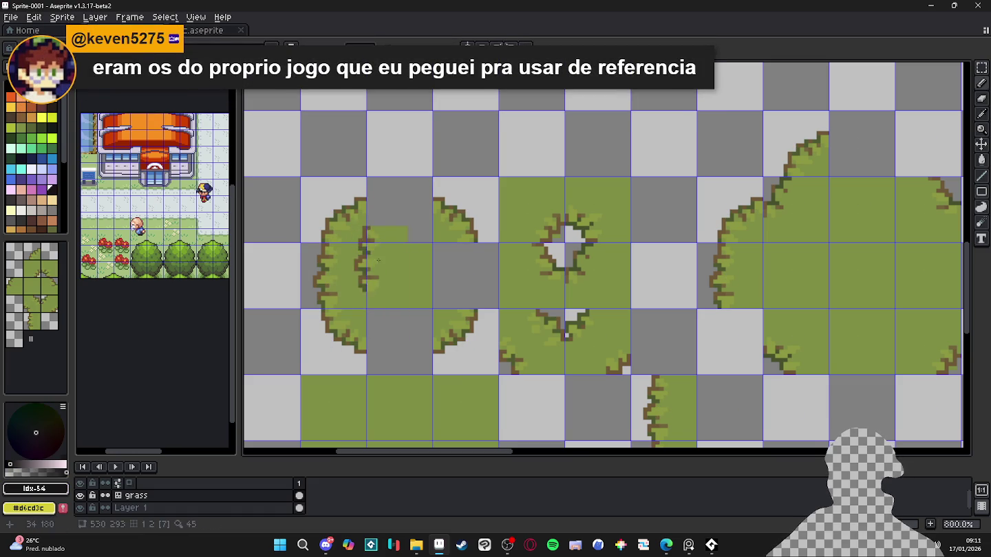
pyautogui.moveTo(379, 264); pyautogui.dragTo(403, 259)
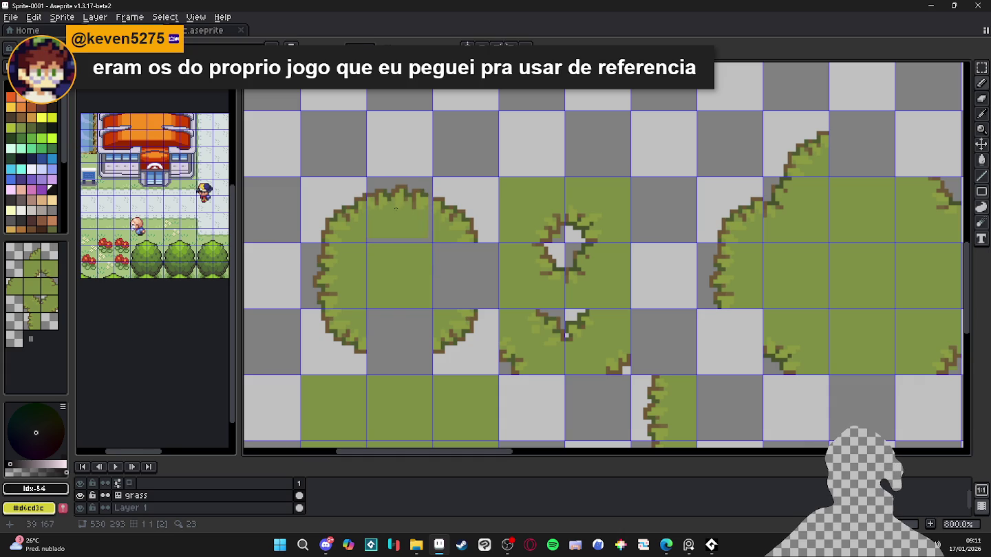
# - Stamp the left-edge grass tile mirrored on the right side and flipped for the bottom edge
pyautogui.click(27, 318)
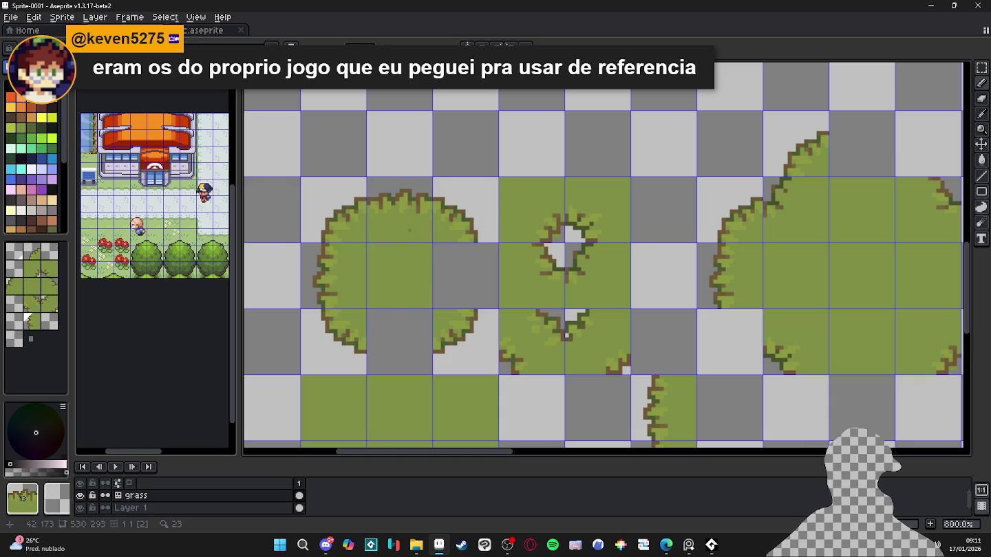
pyautogui.hotkey('shift', 'h')
pyautogui.click(459, 269)
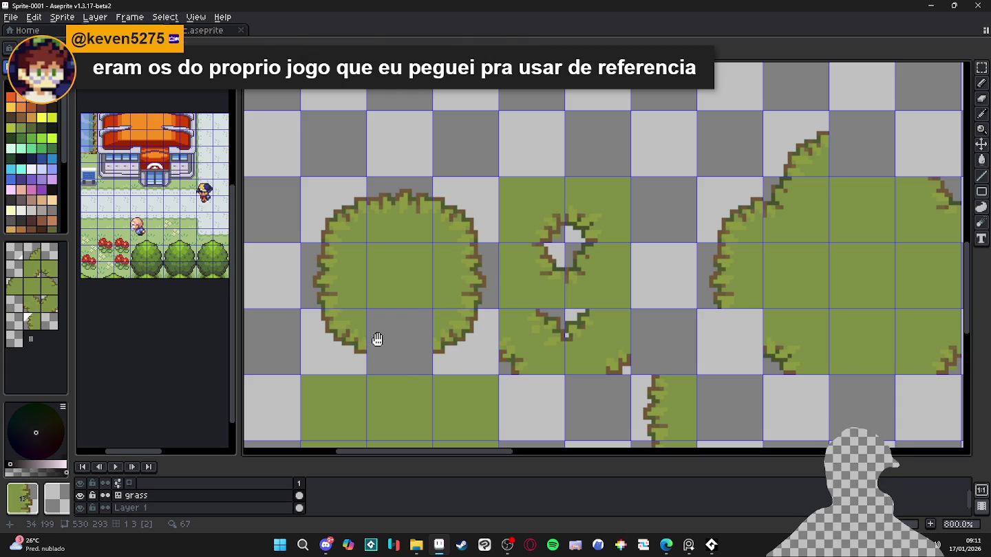
pyautogui.hotkey('shift', 'v')
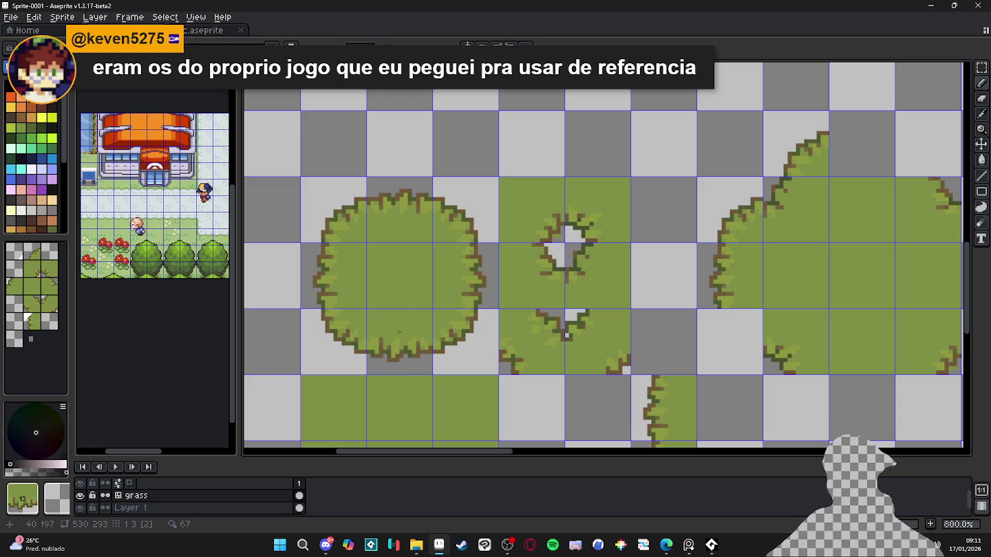
pyautogui.click(60, 129)
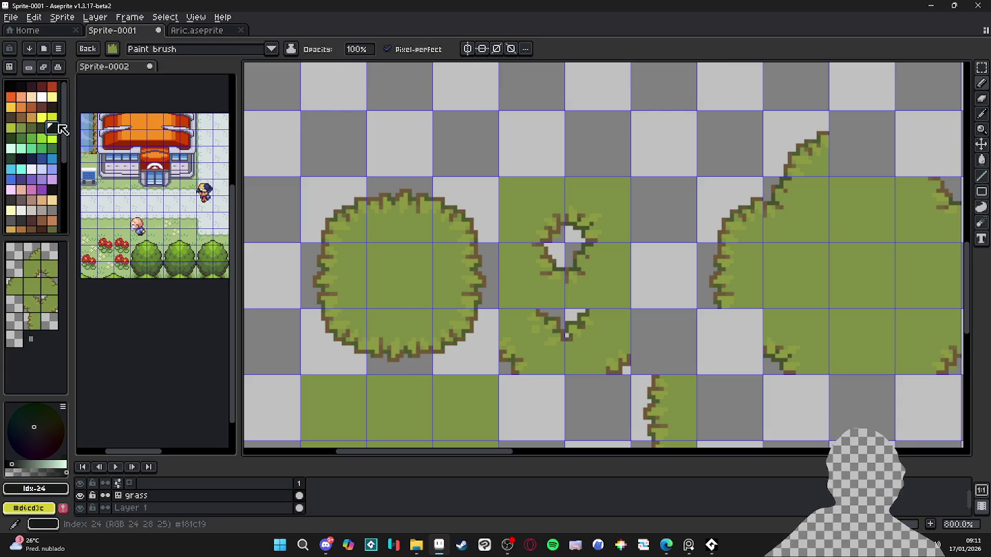
pyautogui.scroll(2, 347, 207)
pyautogui.click(348, 203)
pyautogui.click(421, 194)
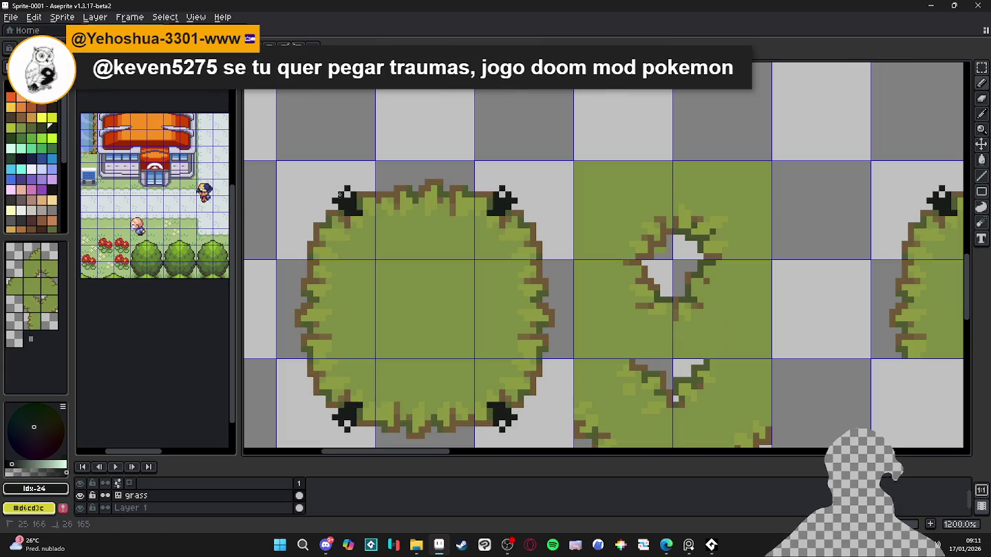
pyautogui.click(310, 302)
pyautogui.click(311, 290)
pyautogui.scroll(-3, 393, 337)
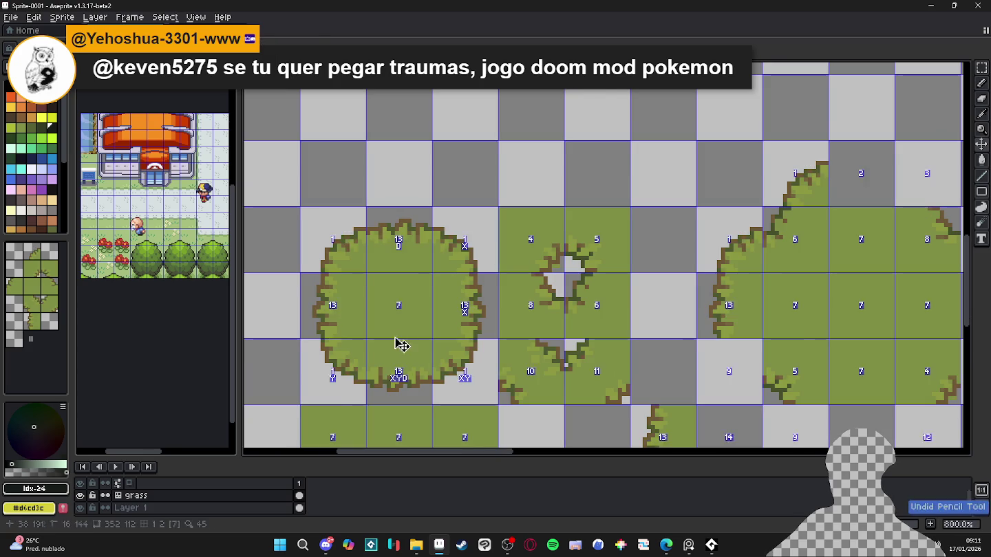
pyautogui.scroll(1, 401, 282)
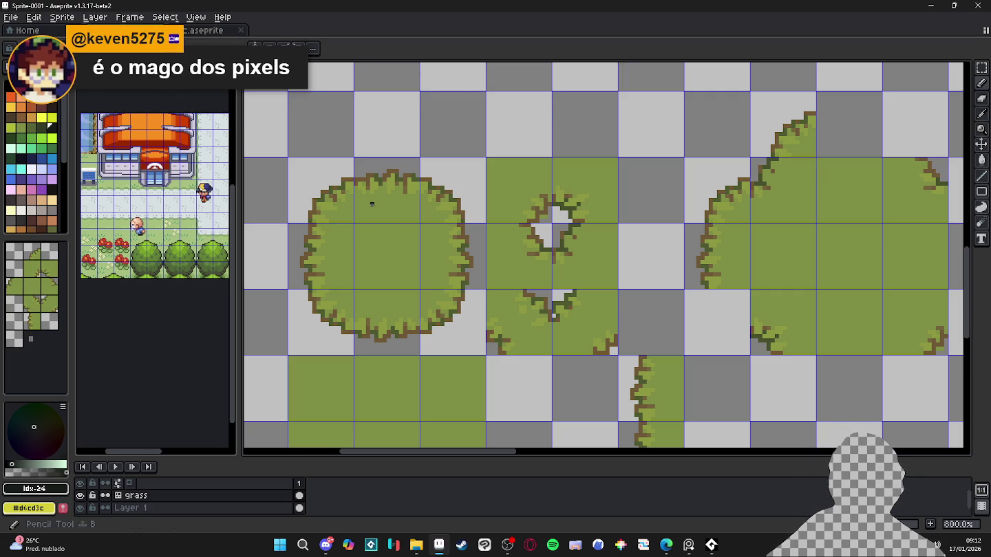
pyautogui.scroll(1, 376, 204)
# - Pick the brighter green (index 33) and paint it symmetrically into the patch's edge tiles
pyautogui.scroll(1, 364, 179)
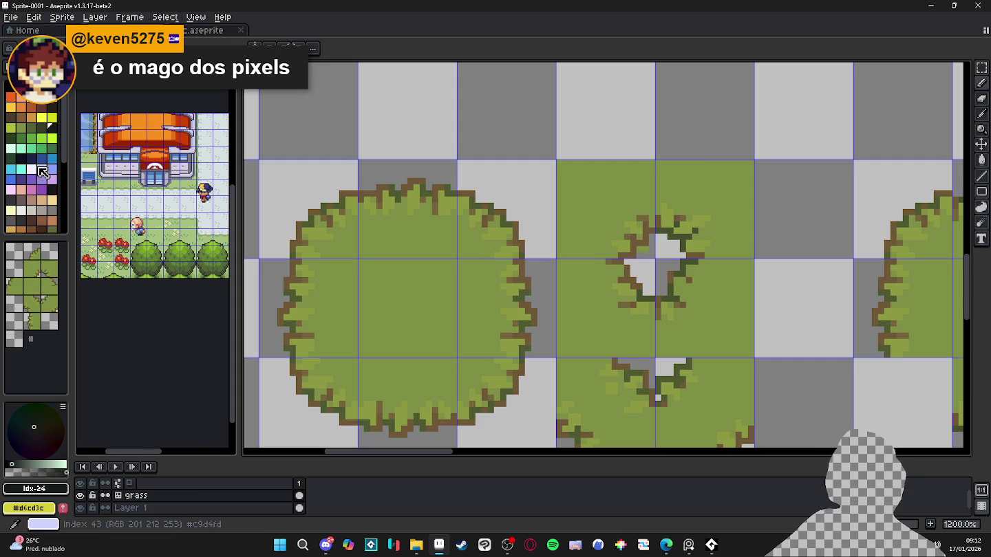
pyautogui.scroll(-3, 44, 182)
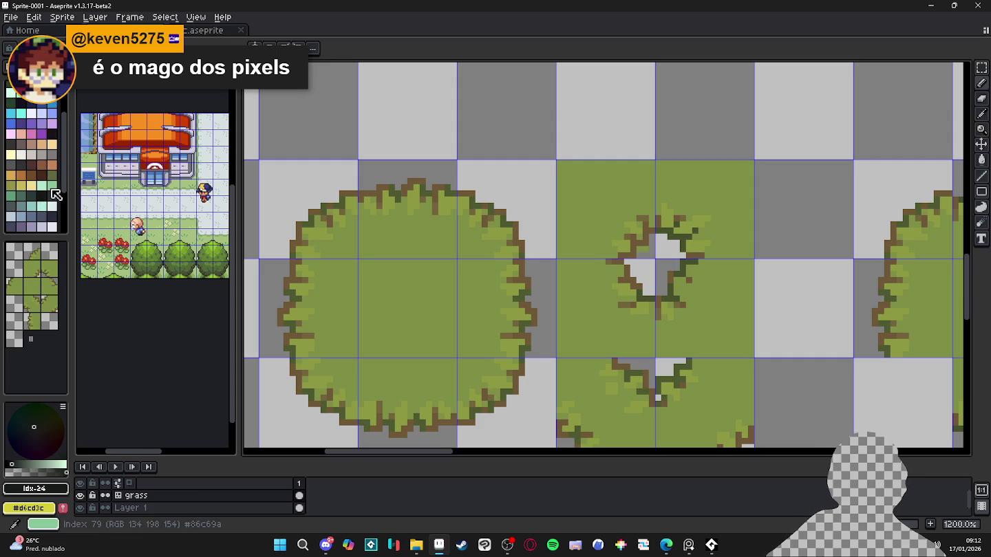
pyautogui.click(55, 146)
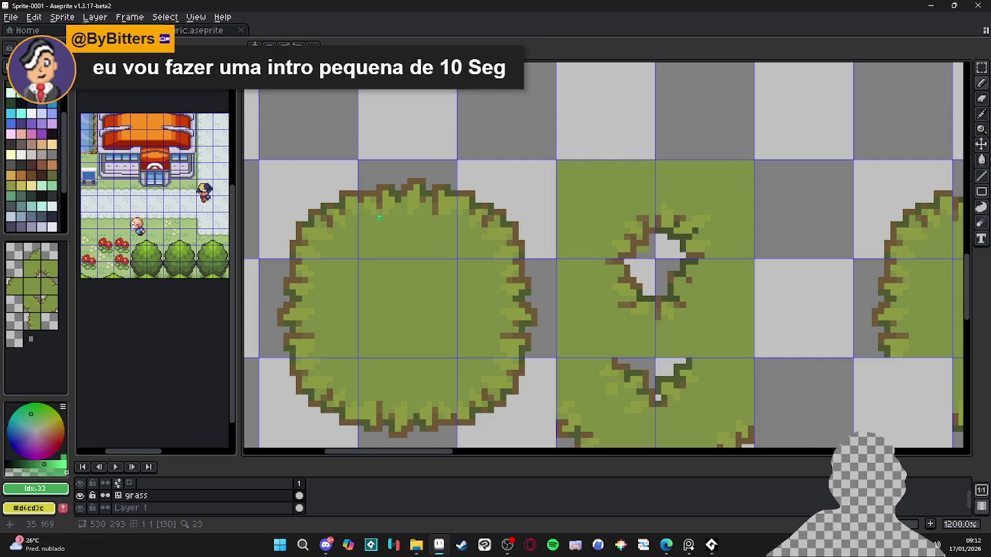
pyautogui.scroll(1, 379, 217)
pyautogui.moveTo(354, 193)
pyautogui.mouseDown()
pyautogui.moveTo(477, 196)
pyautogui.moveTo(474, 241)
pyautogui.moveTo(420, 266)
pyautogui.moveTo(364, 268)
pyautogui.moveTo(420, 247)
pyautogui.moveTo(390, 247)
pyautogui.moveTo(383, 235)
pyautogui.mouseUp()
# - Undo the spotted green fills and erase stray green pixels above the top tile
pyautogui.hotkey('ctrl', 'z')
pyautogui.scroll(-1, 449, 203)
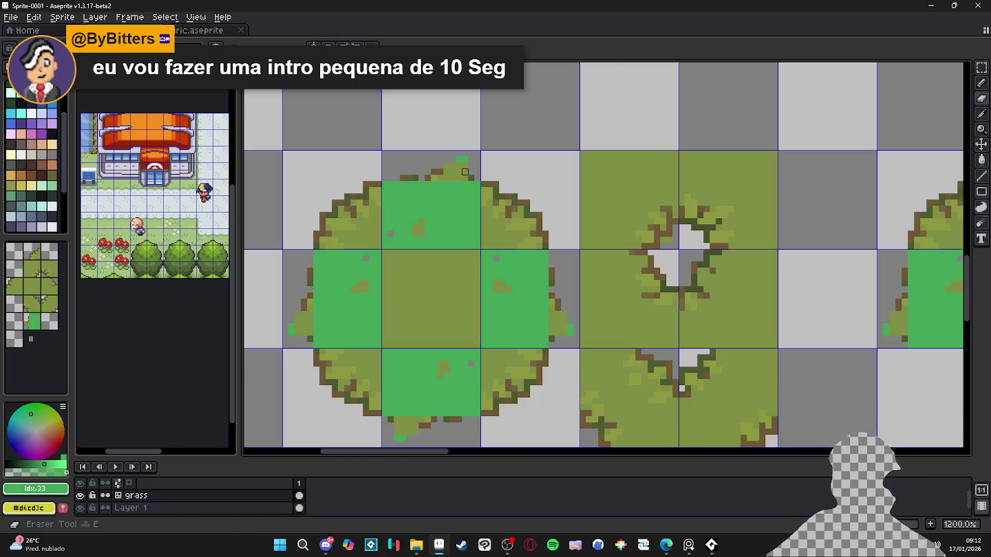
pyautogui.hotkey('ctrl', 'z')
pyautogui.press('b')
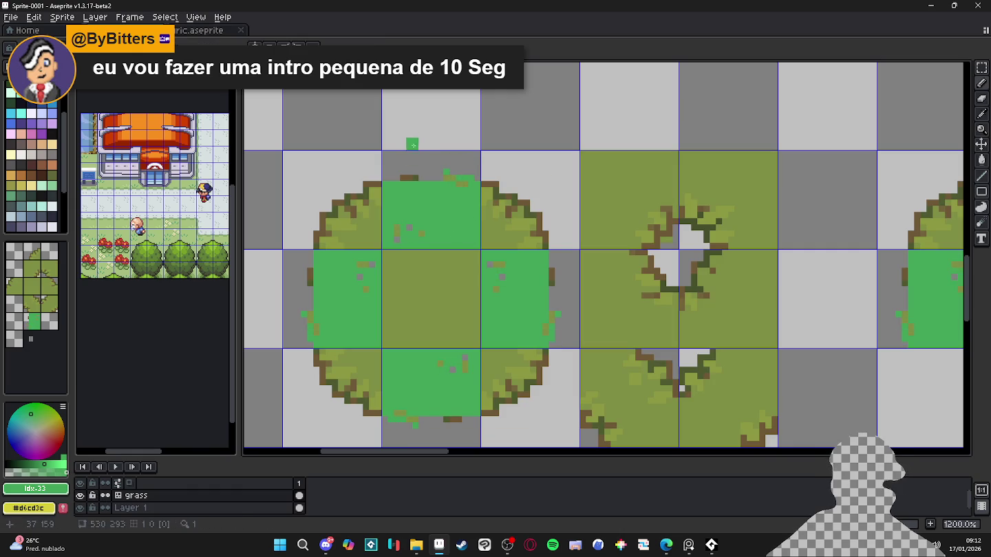
pyautogui.press('b')
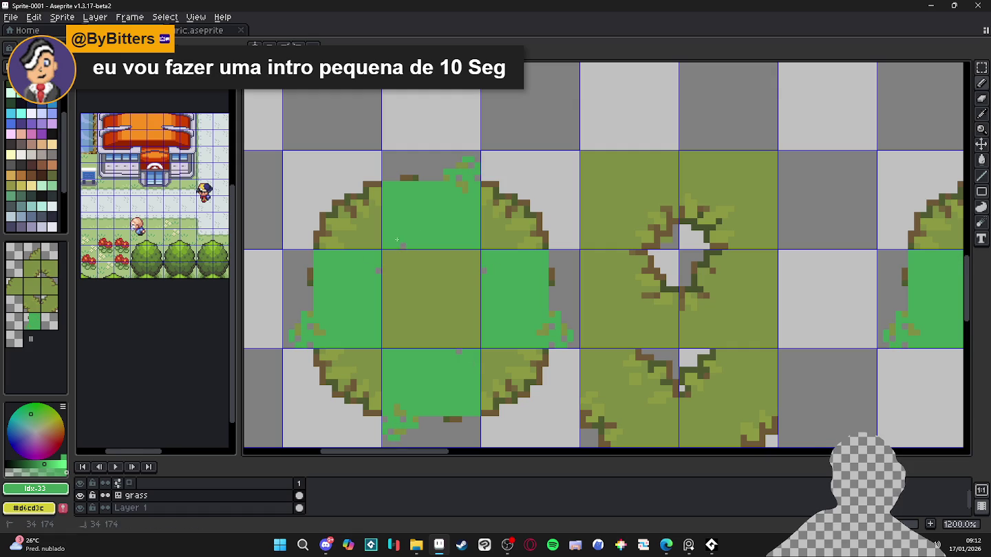
pyautogui.press('e')
pyautogui.moveTo(454, 160); pyautogui.dragTo(473, 168)
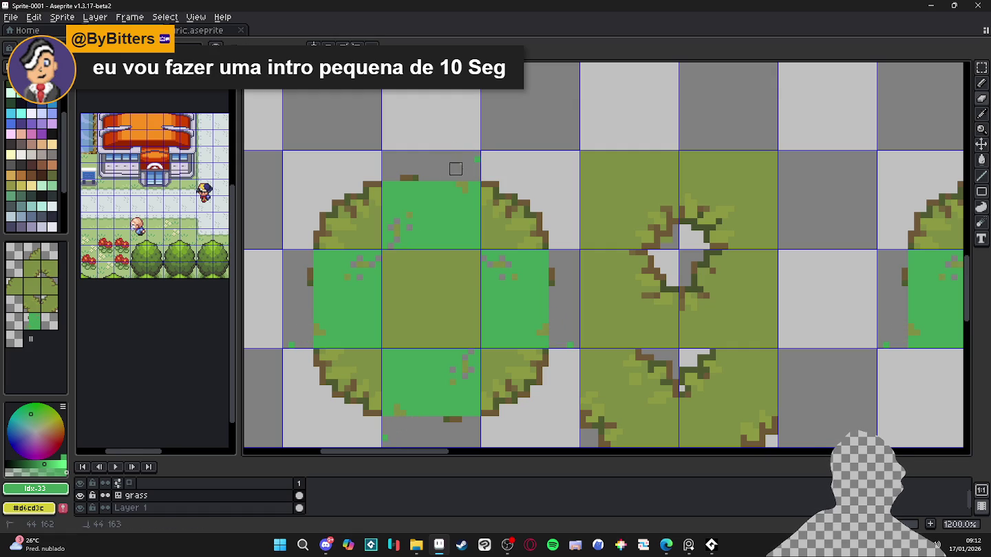
# - Remove the grey spots and the stray brown pixel, then add green pixels along the tiles' edges
pyautogui.scroll(-2, 480, 317)
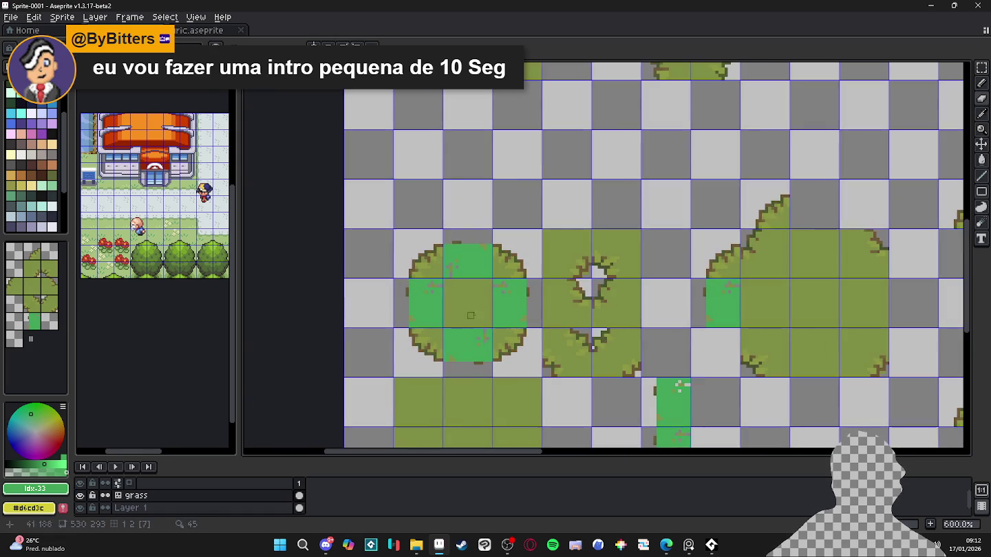
pyautogui.scroll(-3, 484, 295)
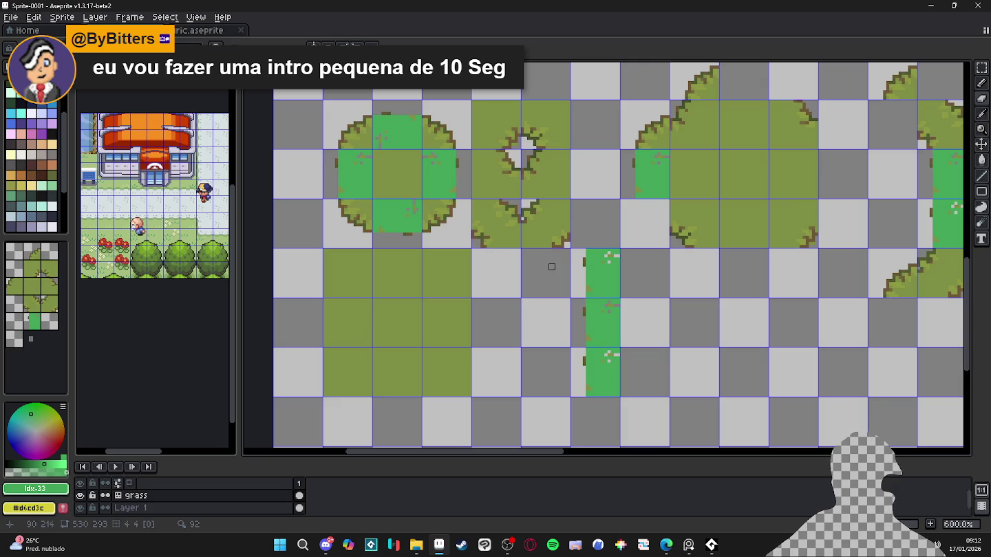
pyautogui.scroll(2, 433, 161)
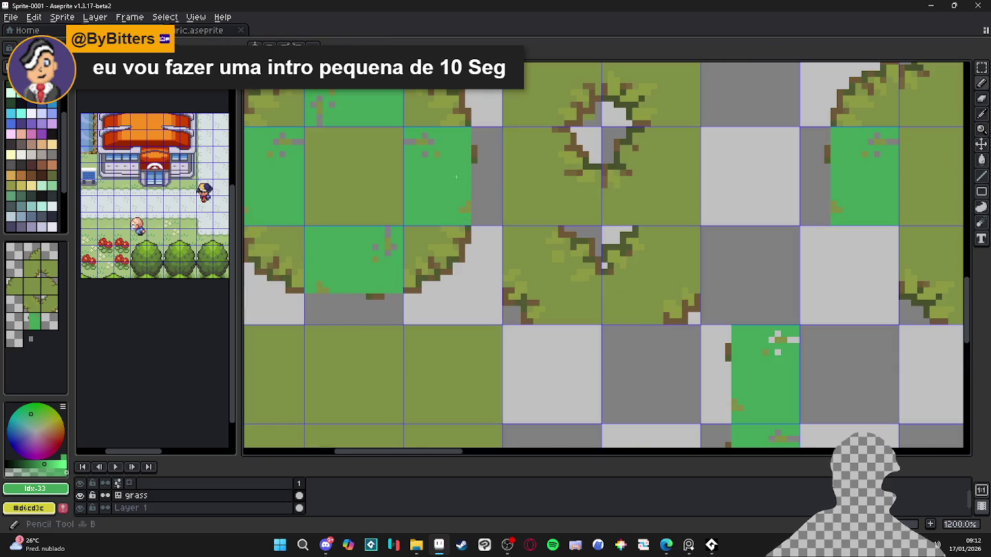
pyautogui.moveTo(455, 173); pyautogui.dragTo(483, 202)
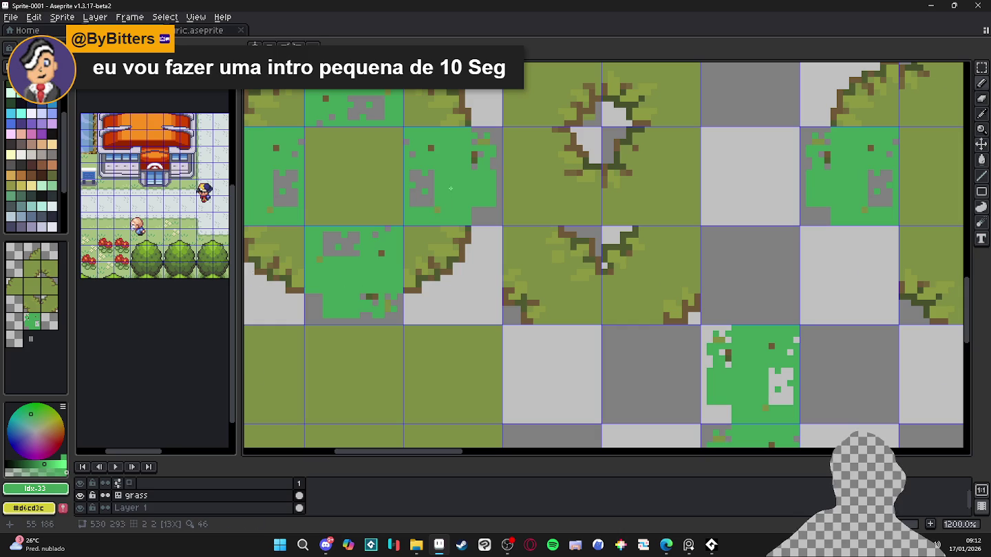
pyautogui.hotkey('ctrl', 'z')
pyautogui.hotkey('ctrl', 'z')
pyautogui.hotkey('ctrl', 'z')
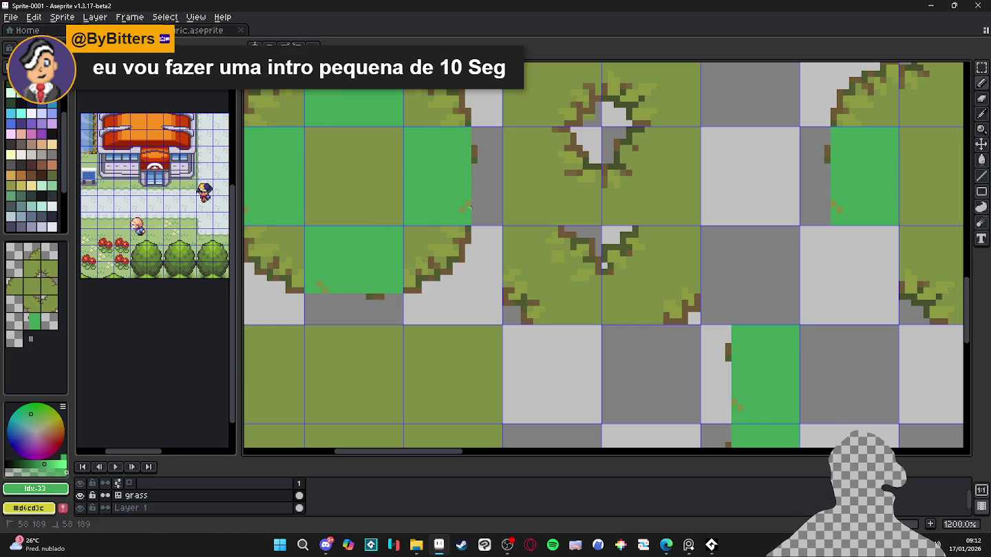
pyautogui.press('e')
pyautogui.click(473, 155)
pyautogui.press('b')
pyautogui.click(476, 195)
pyautogui.scroll(-2, 476, 195)
pyautogui.scroll(2, 476, 195)
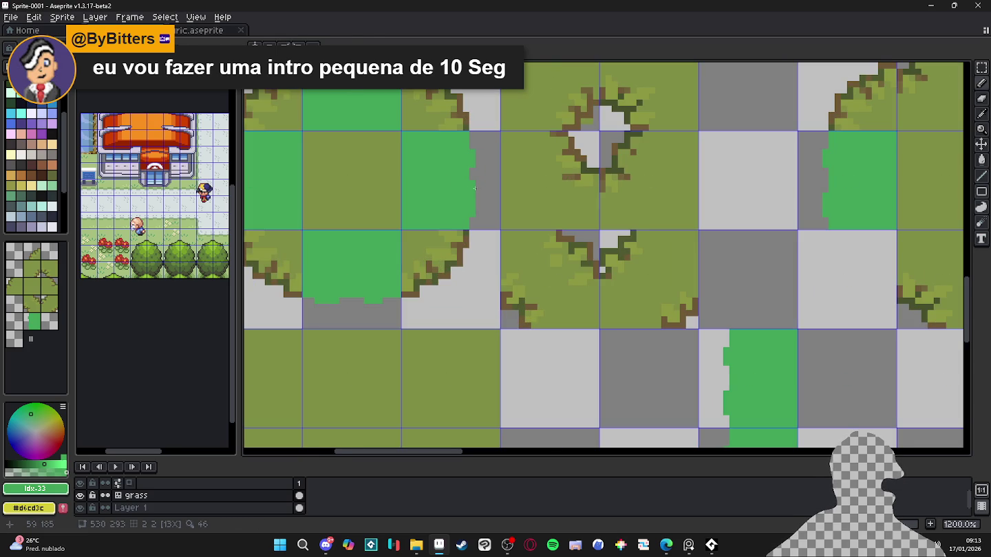
# - Redo the green pixel line along the left tile's edge
pyautogui.scroll(-3, 474, 193)
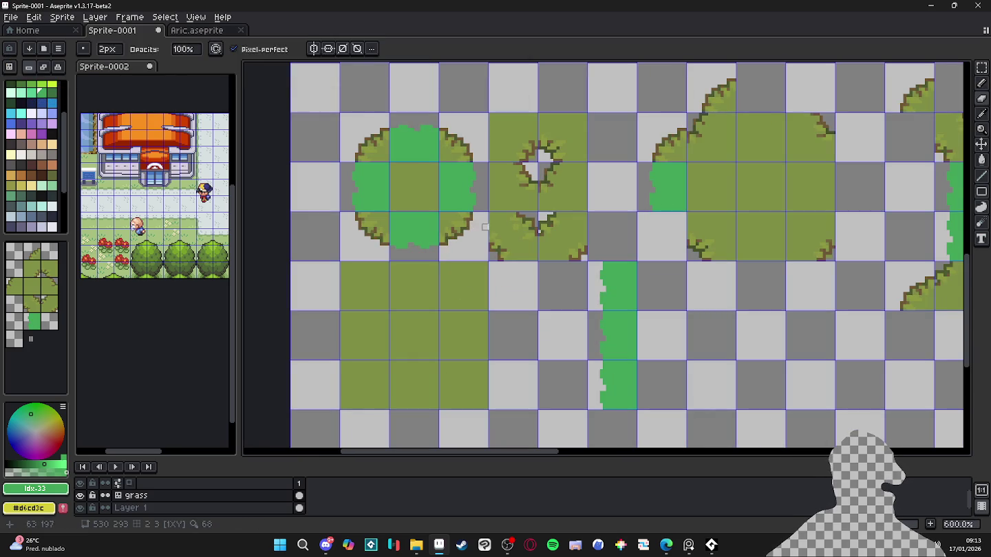
pyautogui.hotkey('ctrl', 'z')
pyautogui.scroll(2, 396, 159)
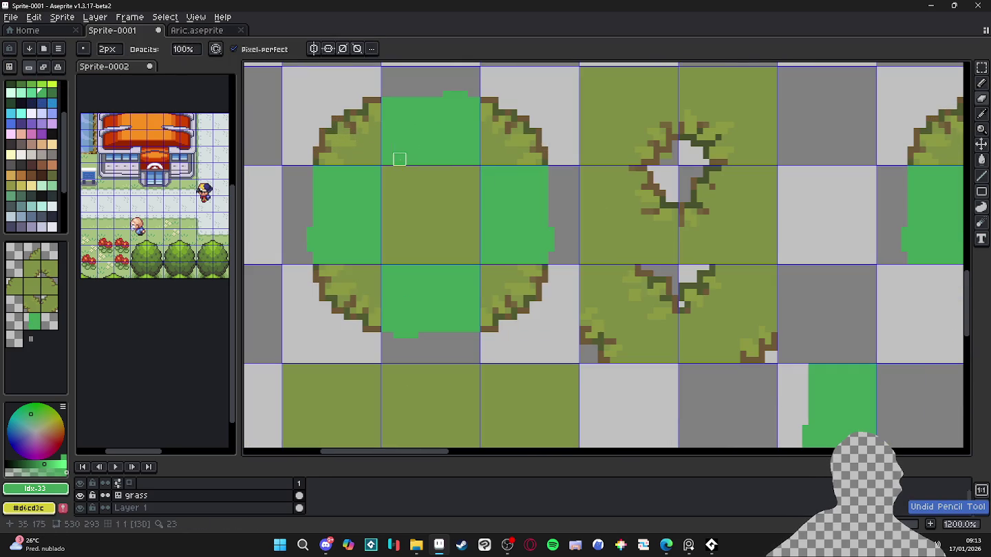
pyautogui.moveTo(310, 190); pyautogui.dragTo(310, 209)
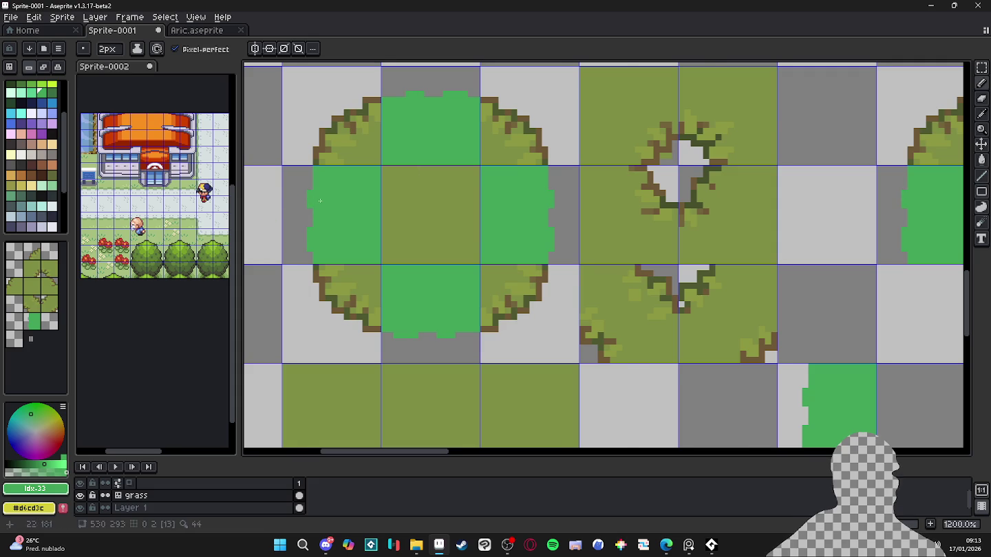
pyautogui.scroll(-2, 319, 200)
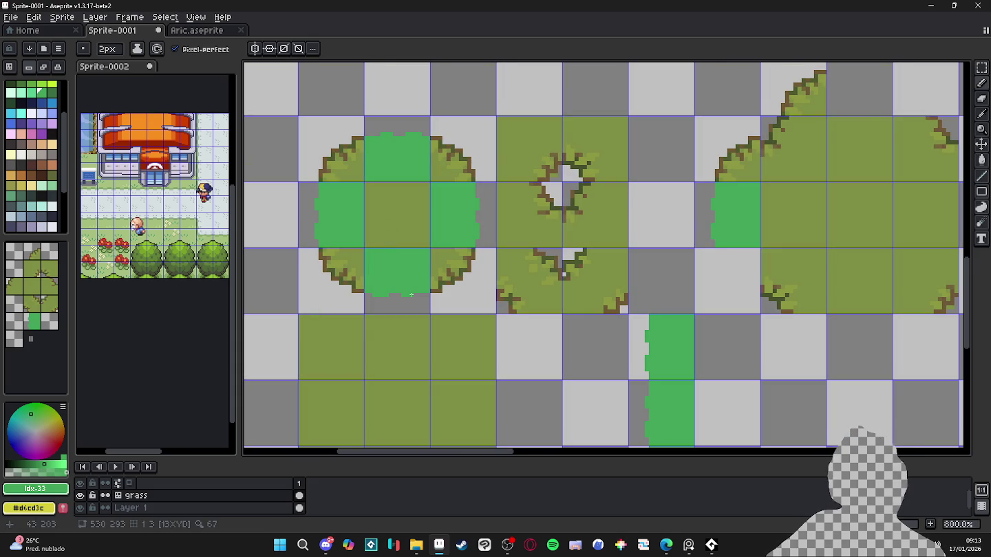
pyautogui.scroll(2, 411, 294)
pyautogui.scroll(2, 413, 299)
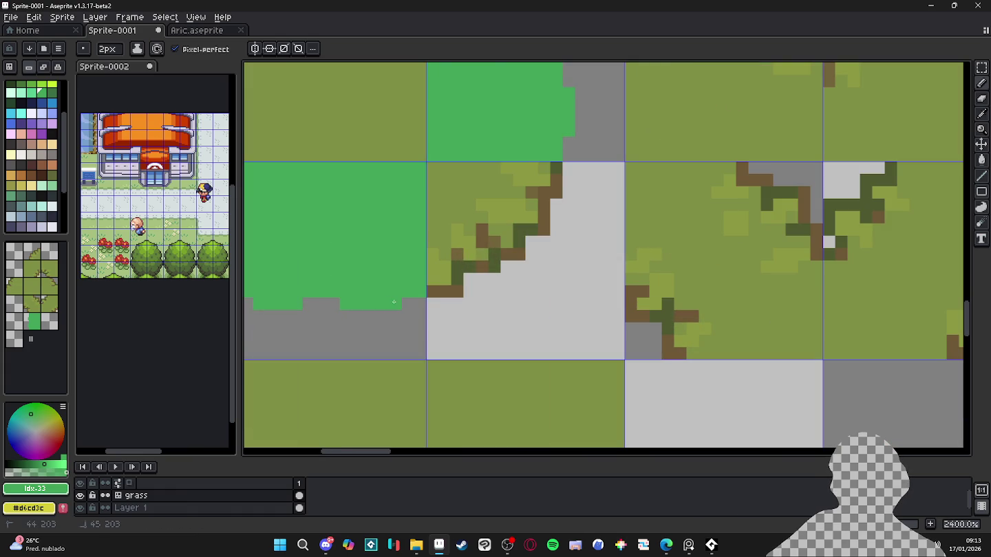
pyautogui.scroll(-3, 417, 312)
pyautogui.scroll(3, 417, 311)
pyautogui.scroll(-5, 395, 311)
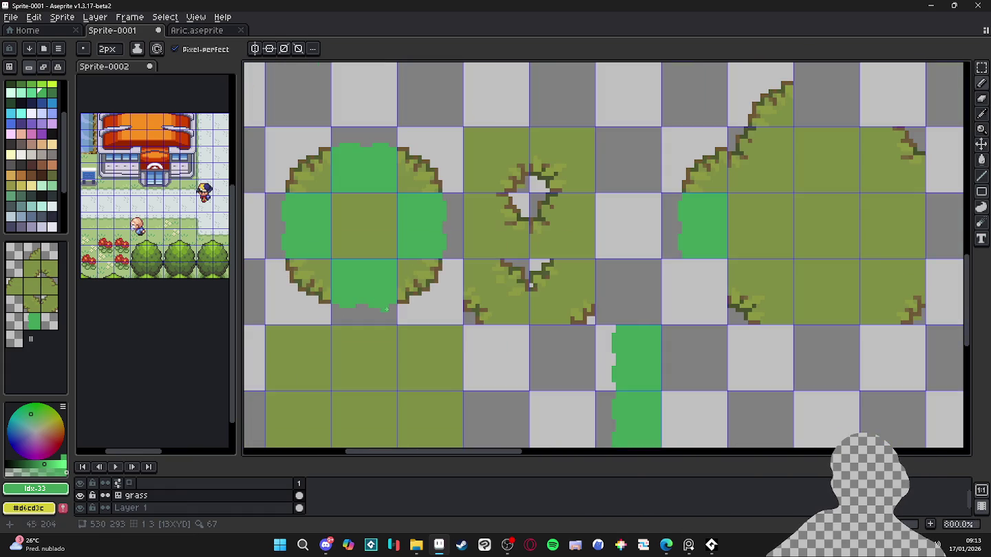
pyautogui.hscroll(-3, 378, 280)
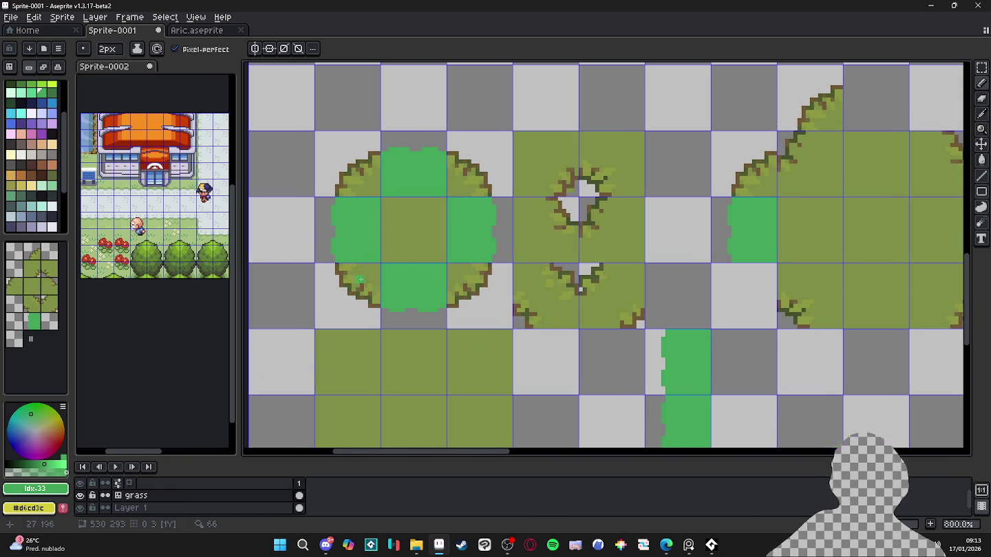
pyautogui.scroll(2, 359, 280)
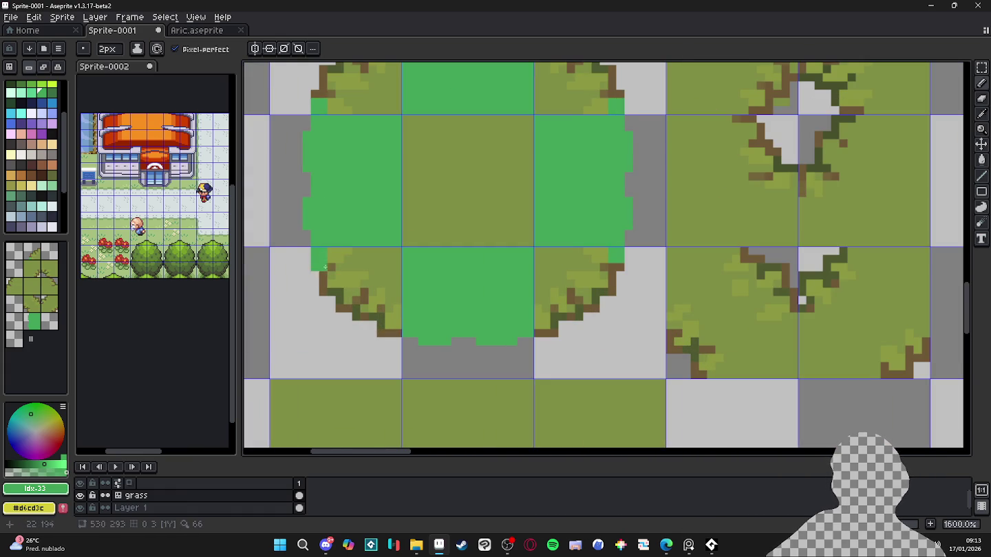
# - Extend green down the left edge and across the bottom row, covering the tree and stem details
pyautogui.moveTo(325, 257); pyautogui.dragTo(319, 325)
pyautogui.click(374, 336)
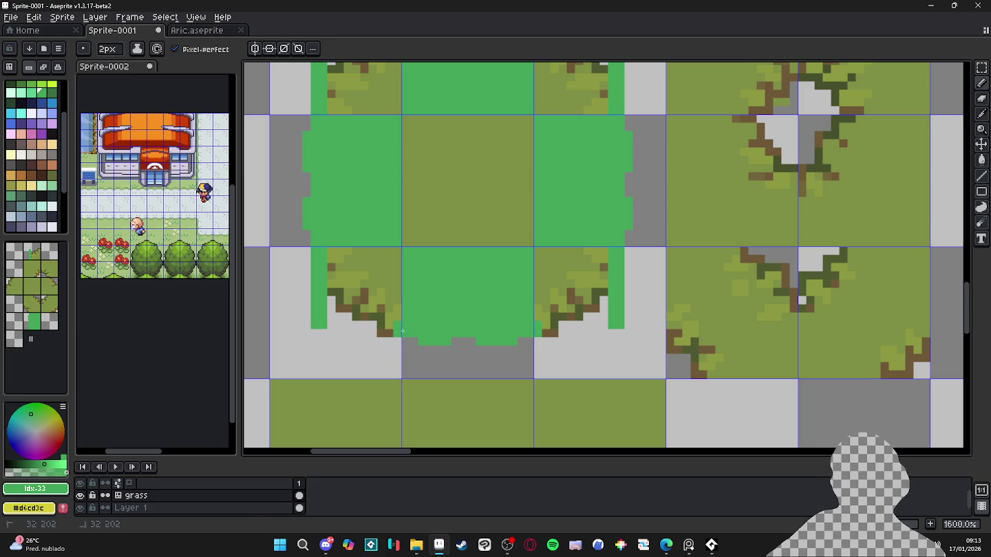
pyautogui.moveTo(389, 333)
pyautogui.mouseDown()
pyautogui.moveTo(329, 331)
pyautogui.moveTo(390, 318)
pyautogui.mouseUp()
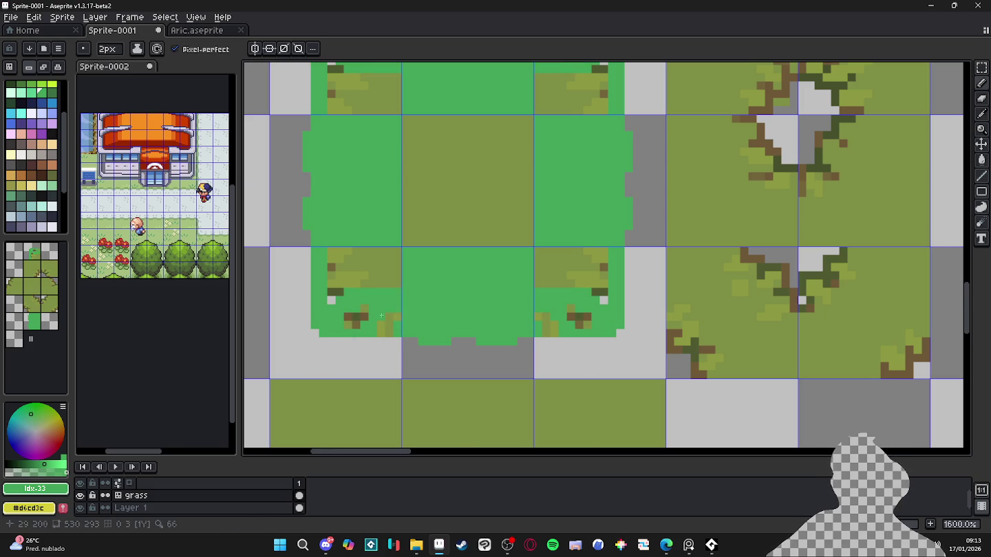
pyautogui.hotkey('ctrl', 'z')
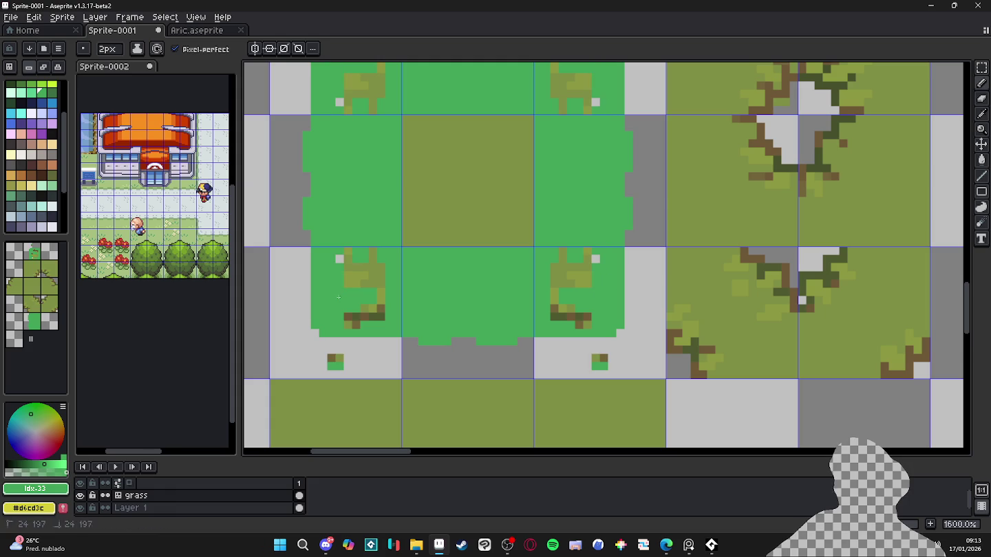
pyautogui.moveTo(337, 276)
pyautogui.mouseDown()
pyautogui.moveTo(339, 300)
pyautogui.moveTo(358, 259)
pyautogui.mouseUp()
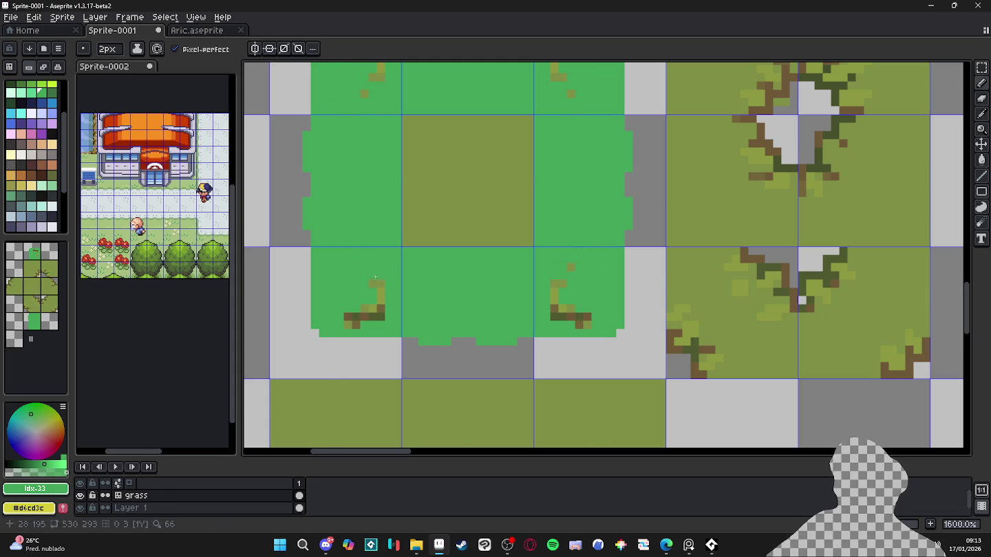
pyautogui.moveTo(383, 295); pyautogui.dragTo(374, 316)
pyautogui.scroll(-3, 356, 325)
# - Pan and zoom across the tiles to bring the patch's olive centre into view
pyautogui.scroll(-1, 415, 316)
pyautogui.scroll(3, 404, 282)
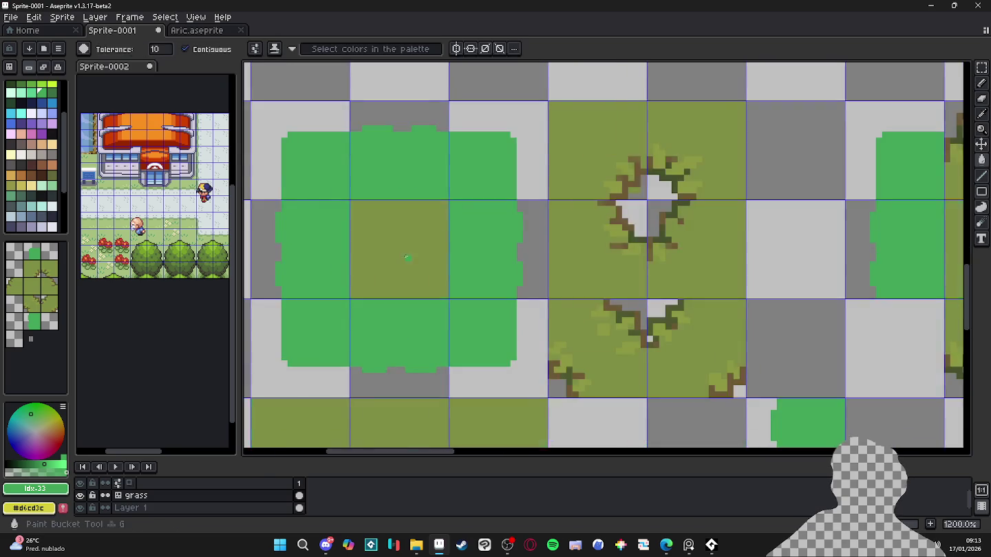
pyautogui.scroll(-4, 413, 275)
pyautogui.moveTo(460, 251); pyautogui.dragTo(425, 261)
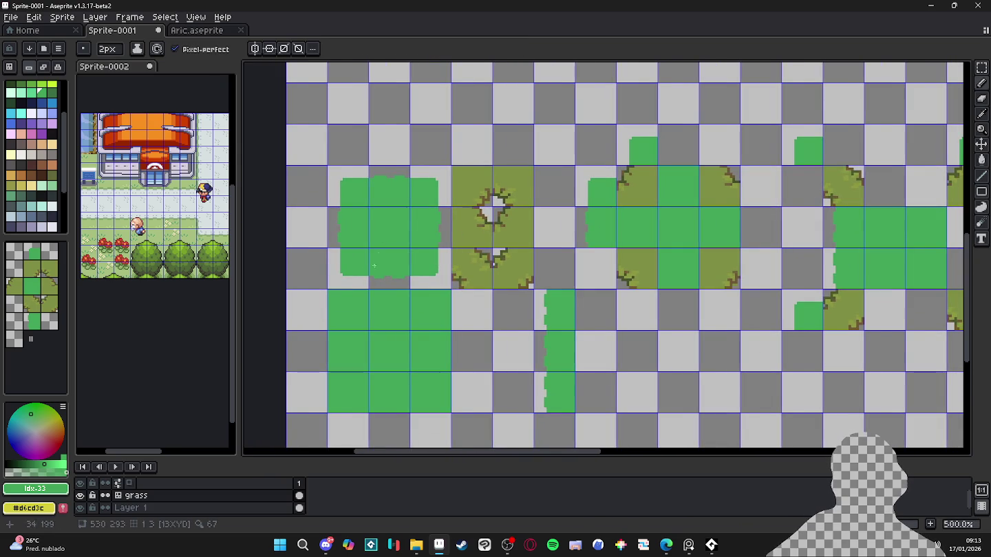
pyautogui.scroll(2, 367, 267)
pyautogui.scroll(2, 321, 274)
pyautogui.scroll(1, 342, 273)
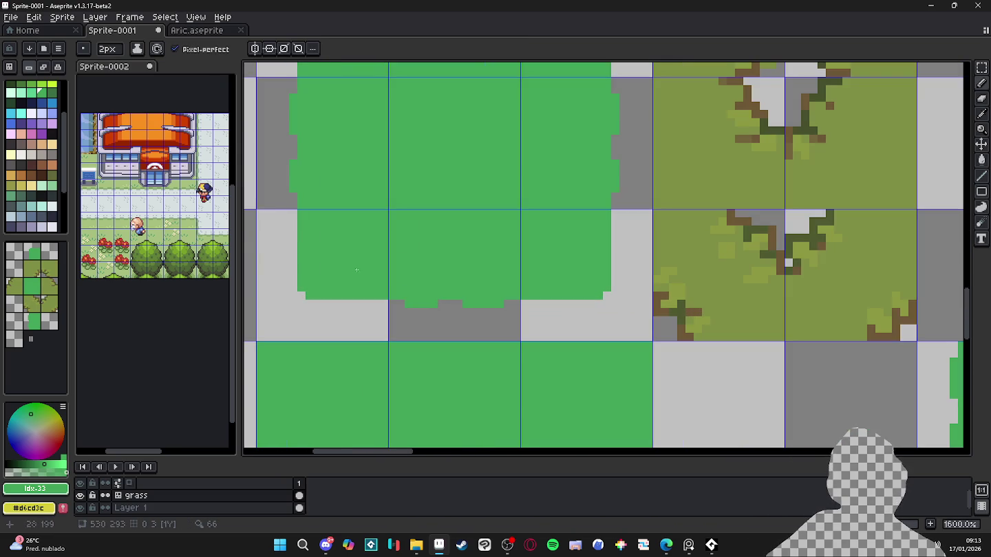
# - Pick brown and draw the dirt edge along the patch's bottom and side, undoing overshoots
pyautogui.click(41, 164)
pyautogui.moveTo(331, 309); pyautogui.dragTo(372, 311)
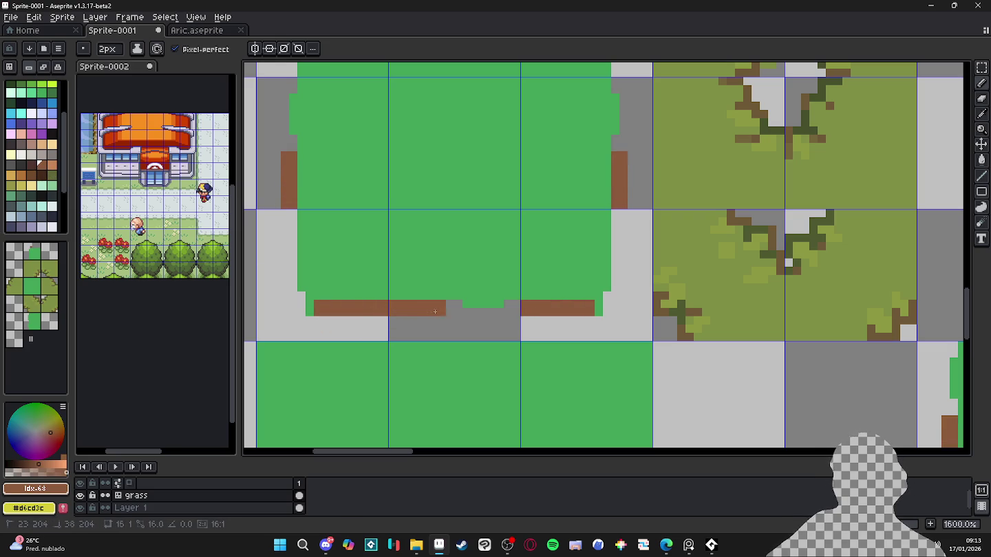
pyautogui.moveTo(382, 311); pyautogui.dragTo(405, 319)
pyautogui.hotkey('ctrl', 'z')
pyautogui.hotkey('ctrl', 'z')
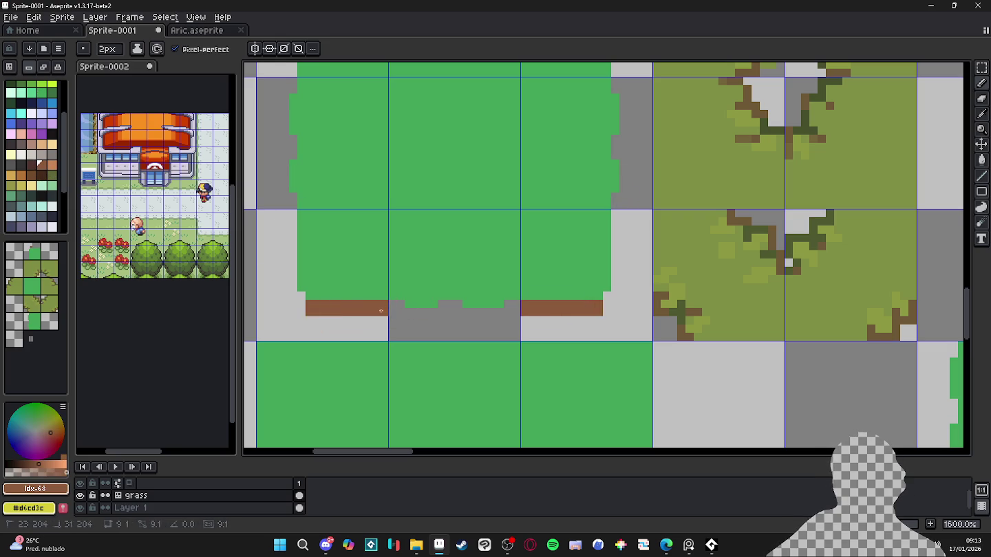
pyautogui.moveTo(398, 311)
pyautogui.mouseDown()
pyautogui.moveTo(403, 325)
pyautogui.moveTo(511, 317)
pyautogui.mouseUp()
pyautogui.hotkey('ctrl', 'z')
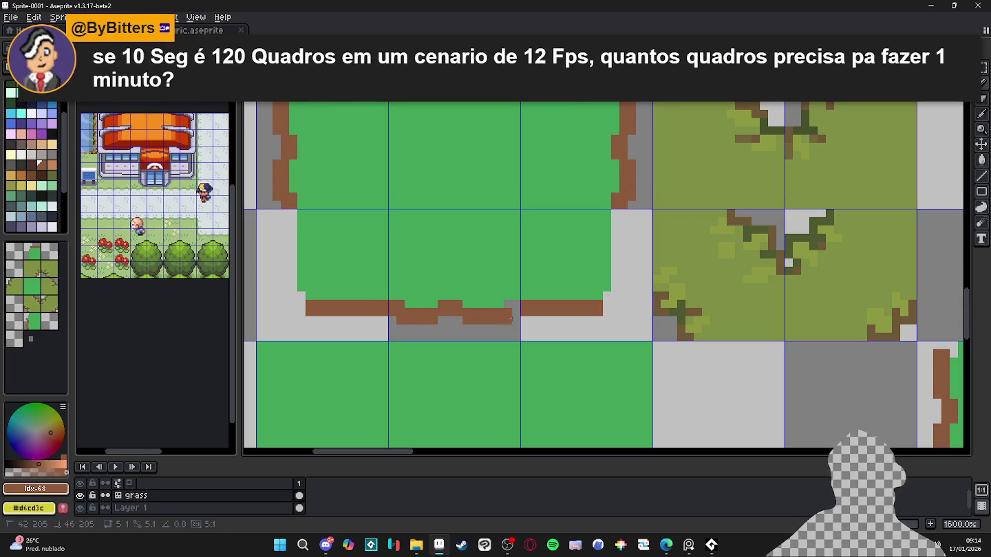
# - Extend the left dirt border downward and round off its diagonal corner in brown
pyautogui.scroll(-3, 502, 316)
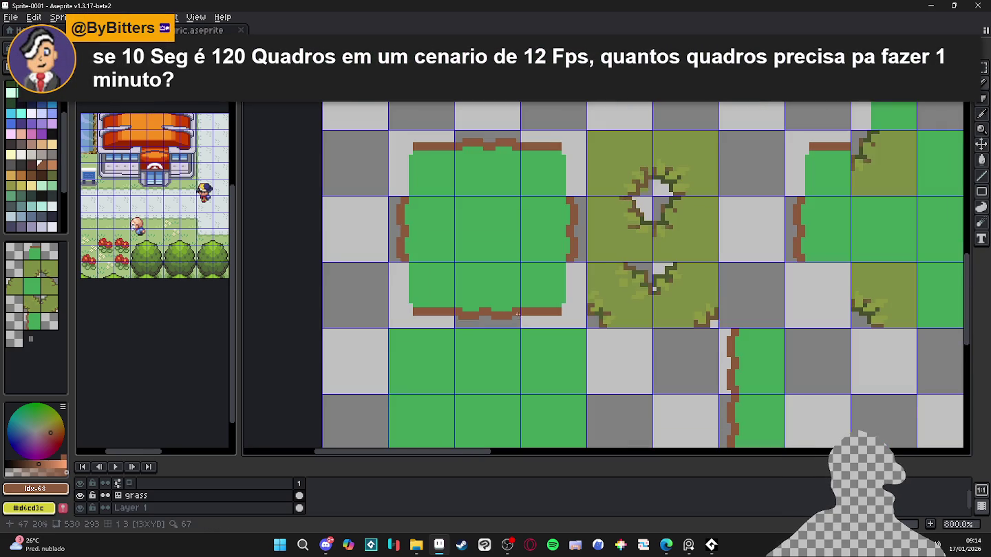
pyautogui.scroll(5, 512, 324)
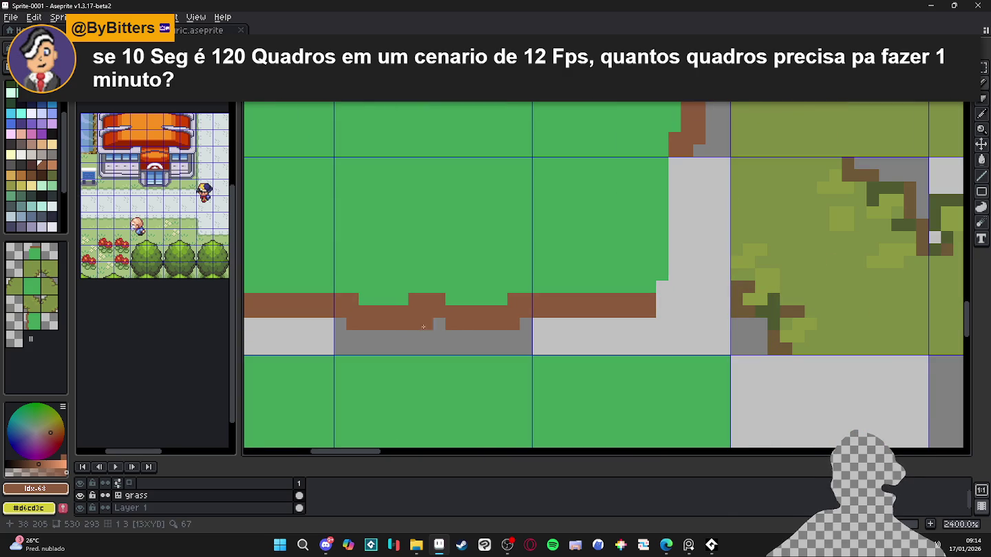
pyautogui.scroll(-2, 416, 324)
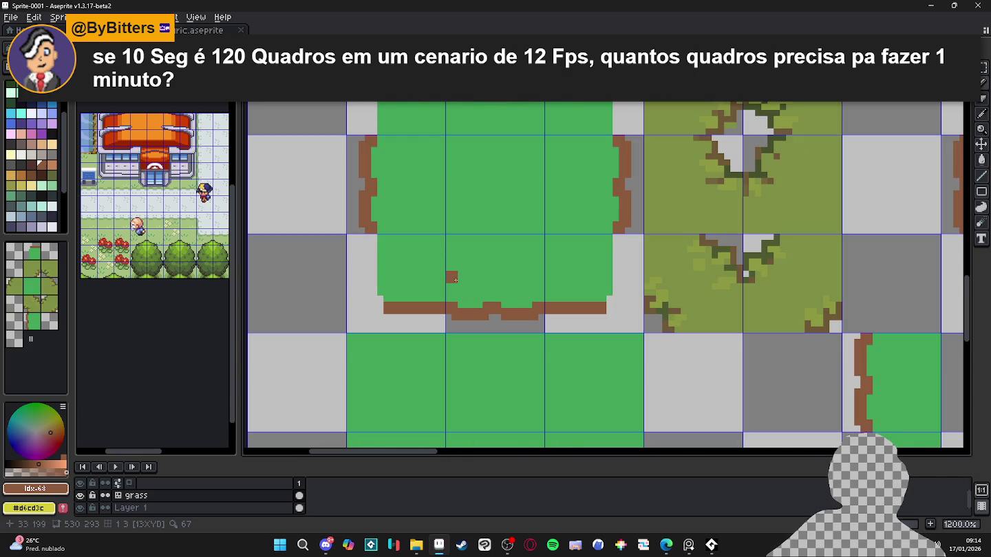
pyautogui.scroll(4, 353, 204)
pyautogui.moveTo(372, 271)
pyautogui.mouseDown()
pyautogui.moveTo(391, 433)
pyautogui.moveTo(401, 345)
pyautogui.mouseUp()
pyautogui.click(375, 324)
pyautogui.click(406, 357)
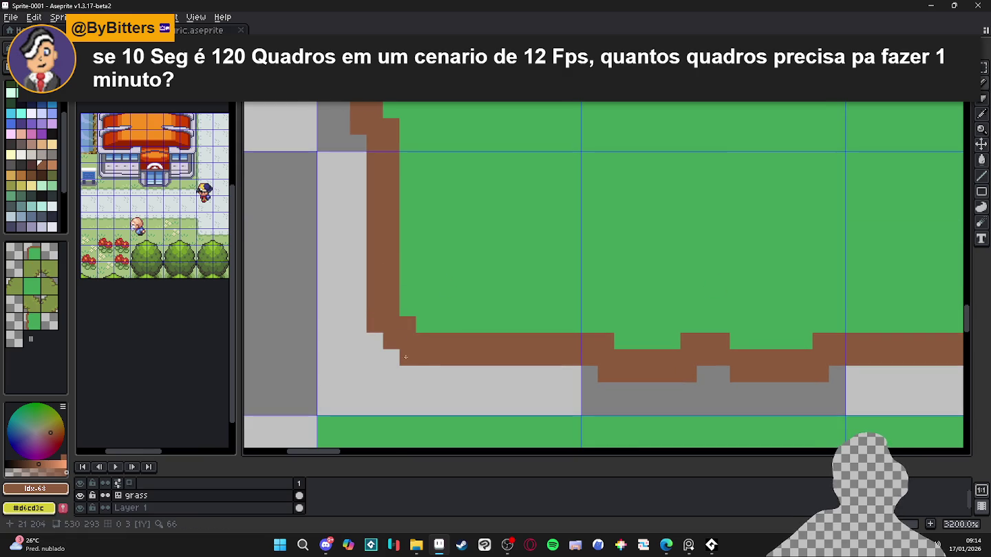
pyautogui.scroll(-4, 411, 350)
pyautogui.scroll(-1, 447, 324)
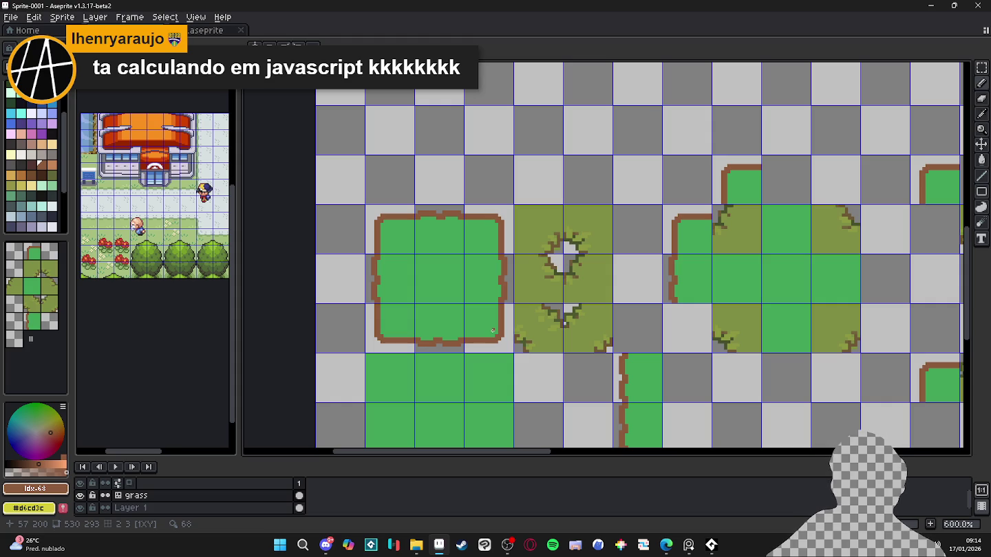
pyautogui.scroll(2, 490, 333)
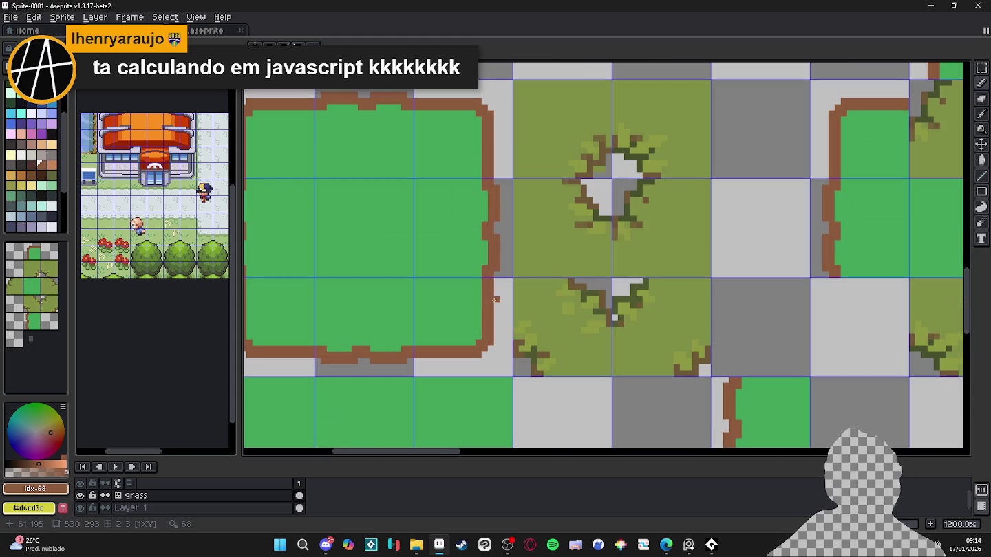
pyautogui.scroll(3, 496, 330)
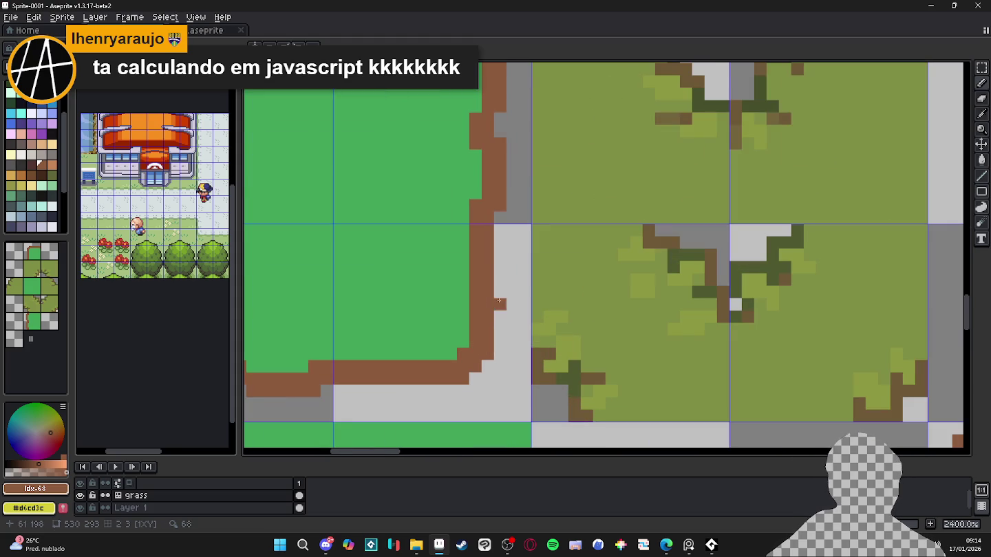
pyautogui.scroll(3, 467, 366)
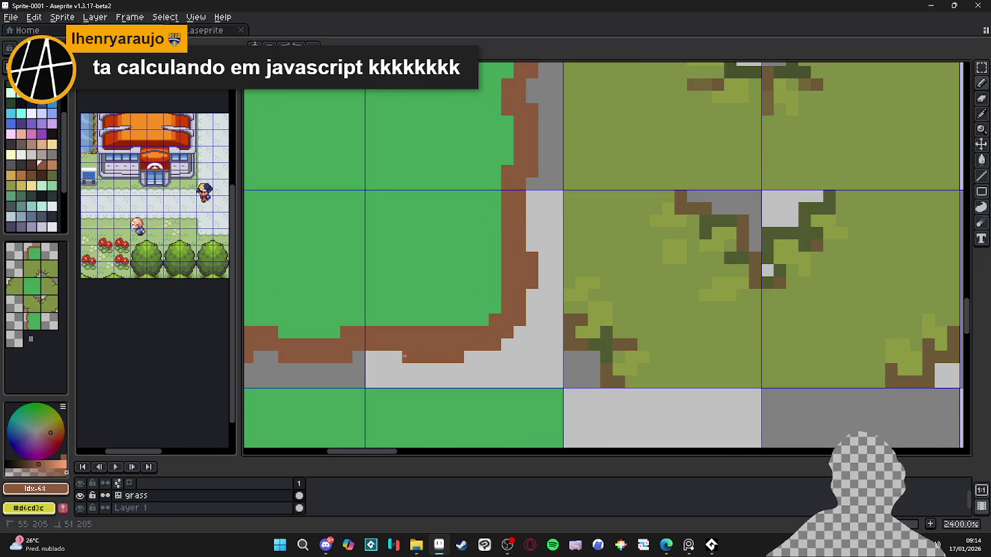
pyautogui.scroll(-3, 452, 359)
pyautogui.moveTo(386, 340); pyautogui.dragTo(470, 318)
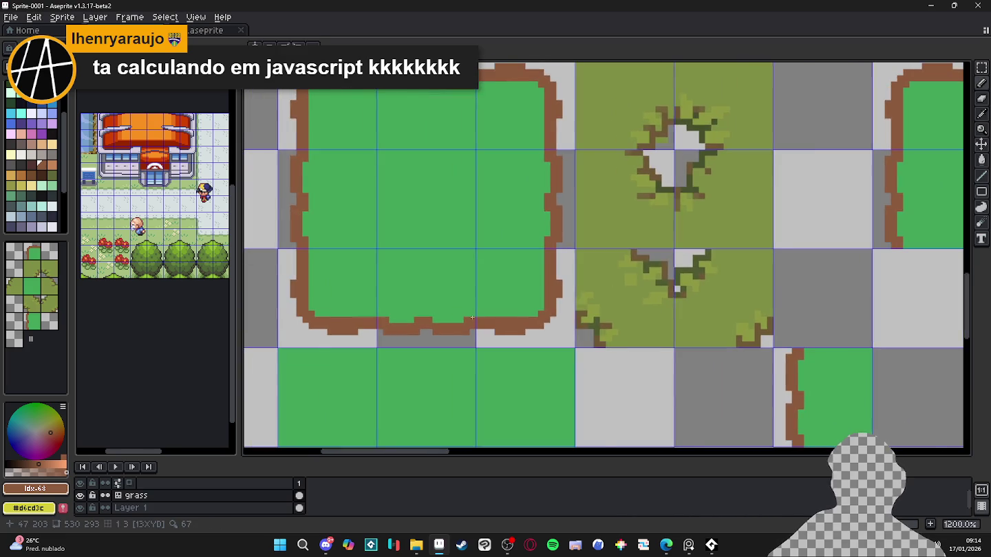
pyautogui.scroll(-3, 472, 318)
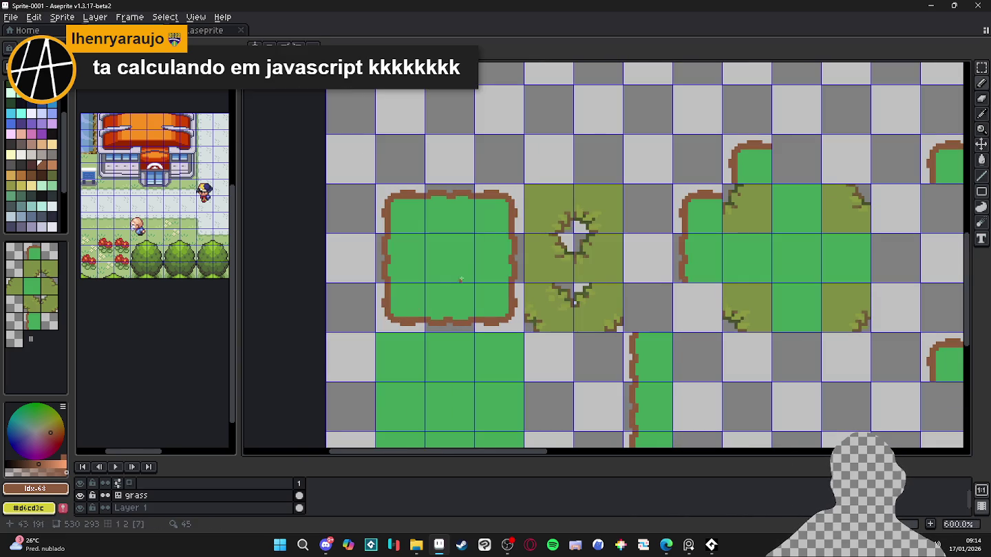
pyautogui.scroll(1, 513, 234)
pyautogui.scroll(2, 512, 234)
pyautogui.scroll(-3, 511, 240)
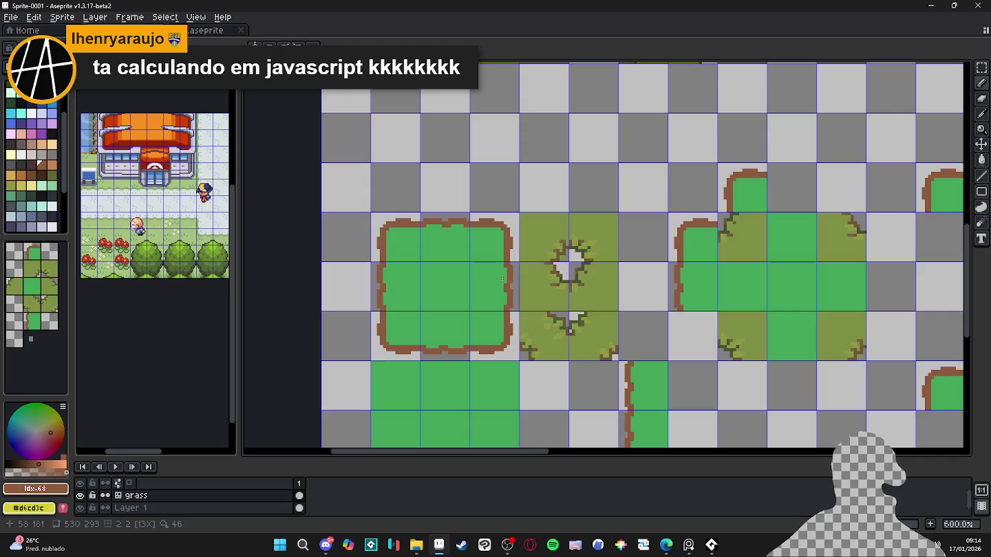
pyautogui.scroll(3, 523, 296)
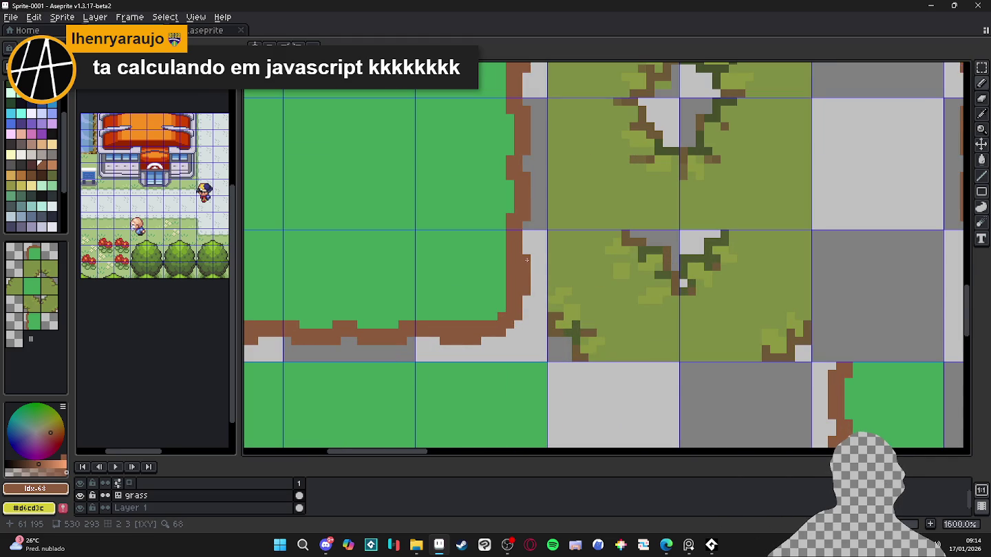
pyautogui.scroll(-3, 527, 260)
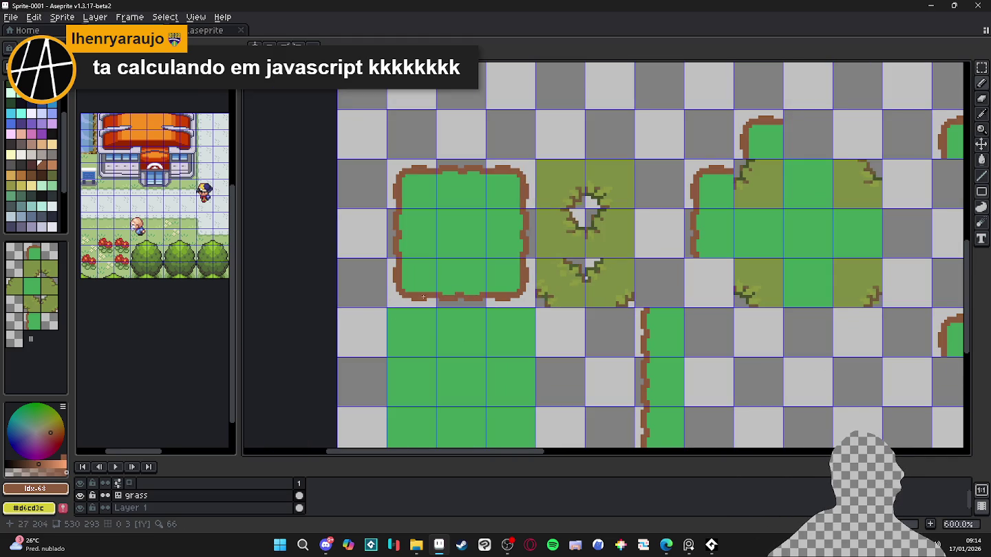
pyautogui.scroll(1, 430, 294)
pyautogui.scroll(2, 434, 292)
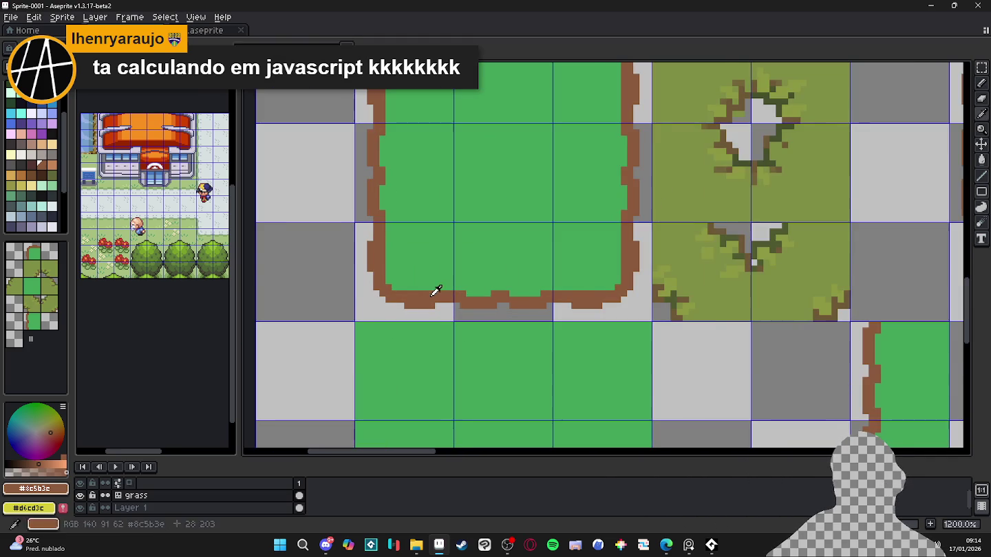
pyautogui.scroll(1, 423, 290)
pyautogui.scroll(-4, 413, 287)
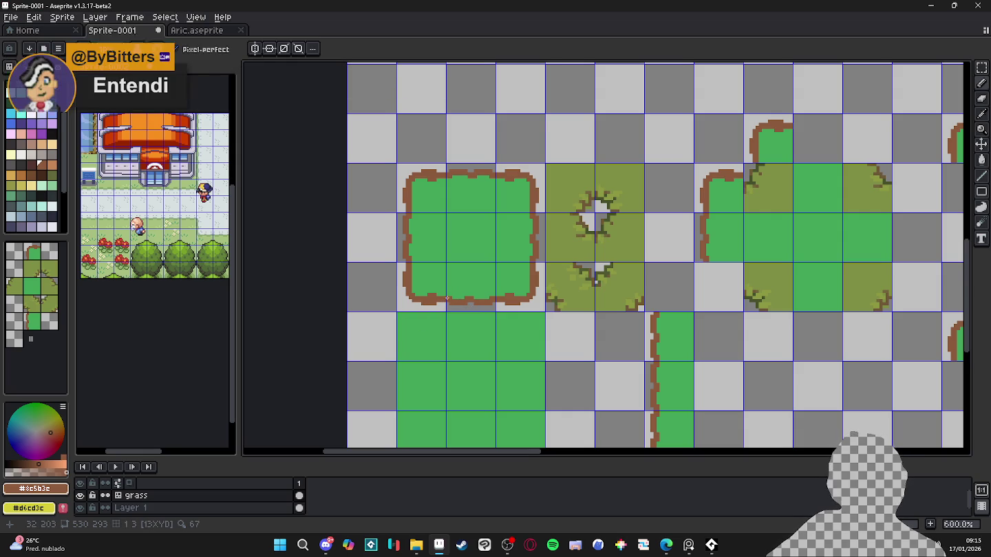
# - Thicken the brown border's lower edge and fill out its inner right curve and right side
pyautogui.scroll(3, 445, 299)
pyautogui.scroll(2, 413, 303)
pyautogui.moveTo(386, 276)
pyautogui.mouseDown()
pyautogui.moveTo(369, 290)
pyautogui.moveTo(332, 290)
pyautogui.moveTo(320, 278)
pyautogui.moveTo(462, 289)
pyautogui.moveTo(481, 303)
pyautogui.moveTo(560, 287)
pyautogui.moveTo(640, 290)
pyautogui.moveTo(566, 302)
pyautogui.mouseUp()
pyautogui.click(682, 280)
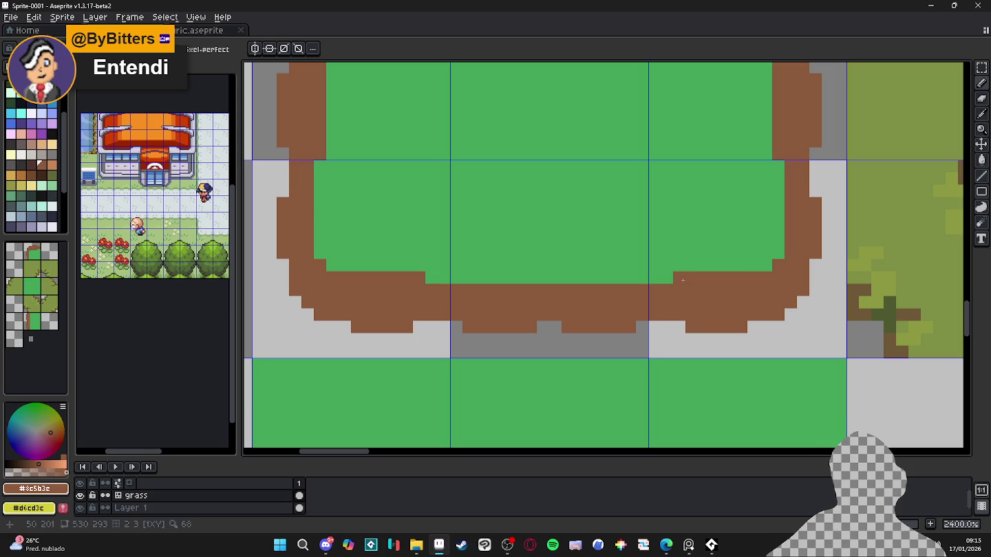
pyautogui.moveTo(753, 266)
pyautogui.mouseDown()
pyautogui.moveTo(778, 254)
pyautogui.moveTo(725, 265)
pyautogui.mouseUp()
pyautogui.click(778, 241)
pyautogui.click(765, 253)
pyautogui.moveTo(778, 234); pyautogui.dragTo(778, 162)
# - Turn stray dirt pixels near the inner corner into light foam and grass green
pyautogui.scroll(-3, 759, 224)
pyautogui.moveTo(759, 224); pyautogui.dragTo(690, 282)
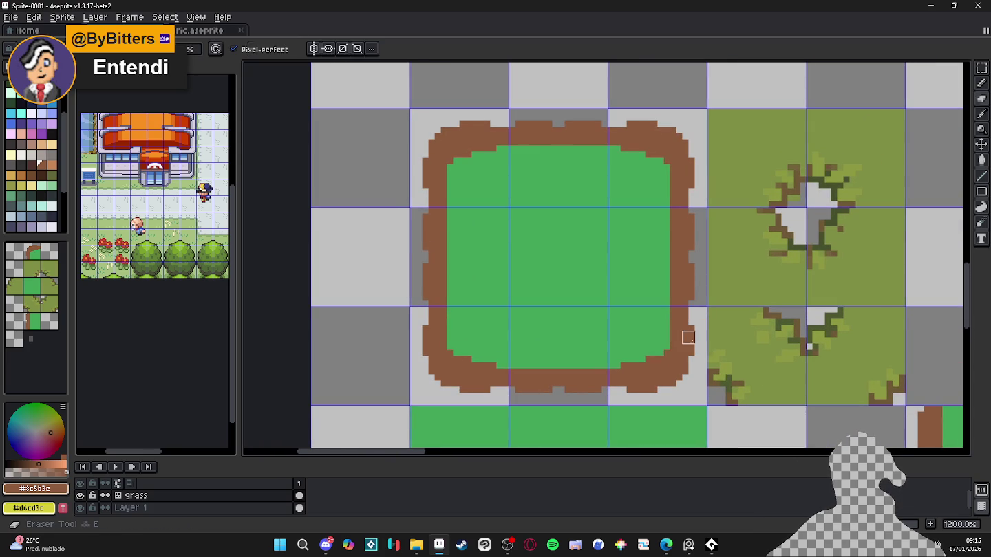
pyautogui.scroll(1, 692, 341)
pyautogui.moveTo(674, 361); pyautogui.dragTo(648, 325)
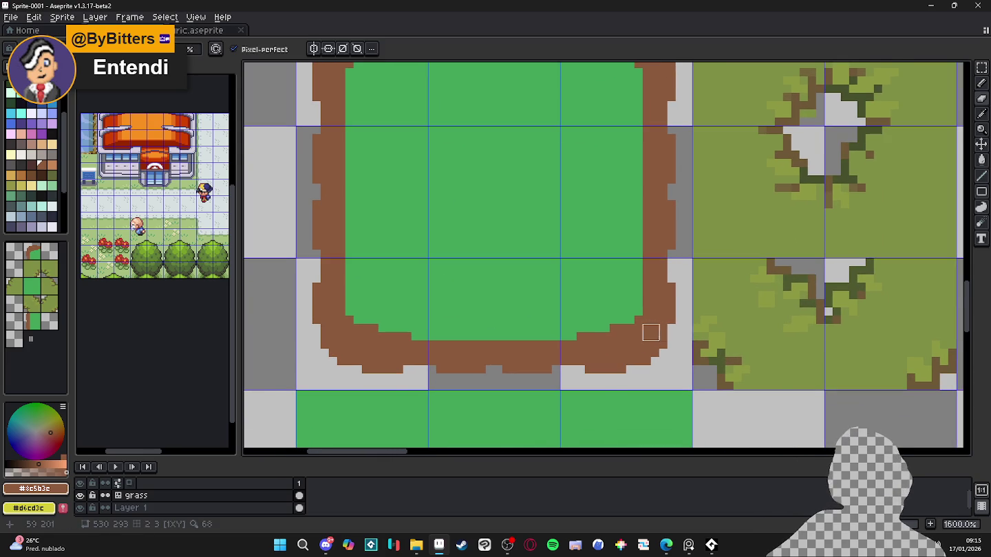
pyautogui.scroll(2, 651, 333)
pyautogui.moveTo(683, 250)
pyautogui.mouseDown()
pyautogui.moveTo(683, 337)
pyautogui.moveTo(597, 388)
pyautogui.mouseUp()
pyautogui.hotkey('ctrl', 'z')
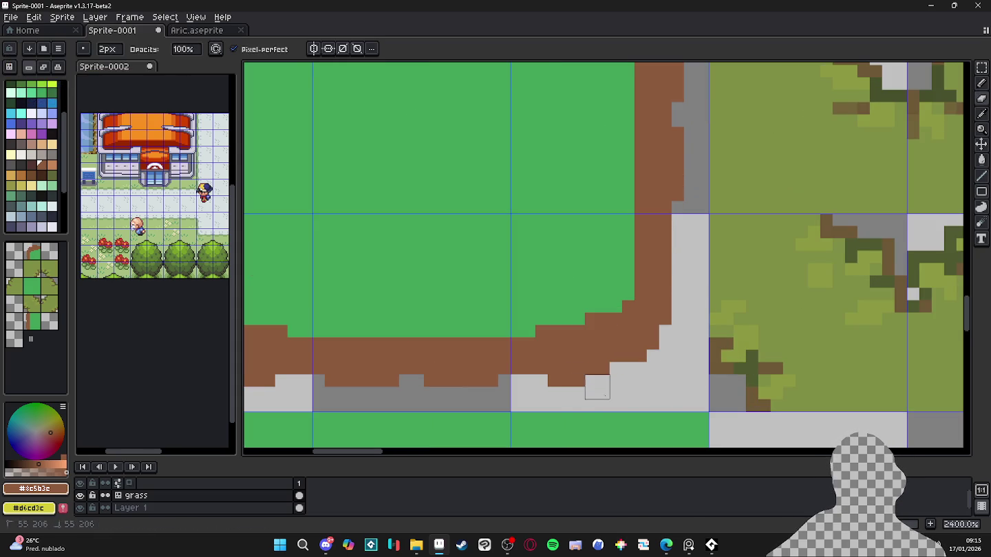
pyautogui.click(560, 383)
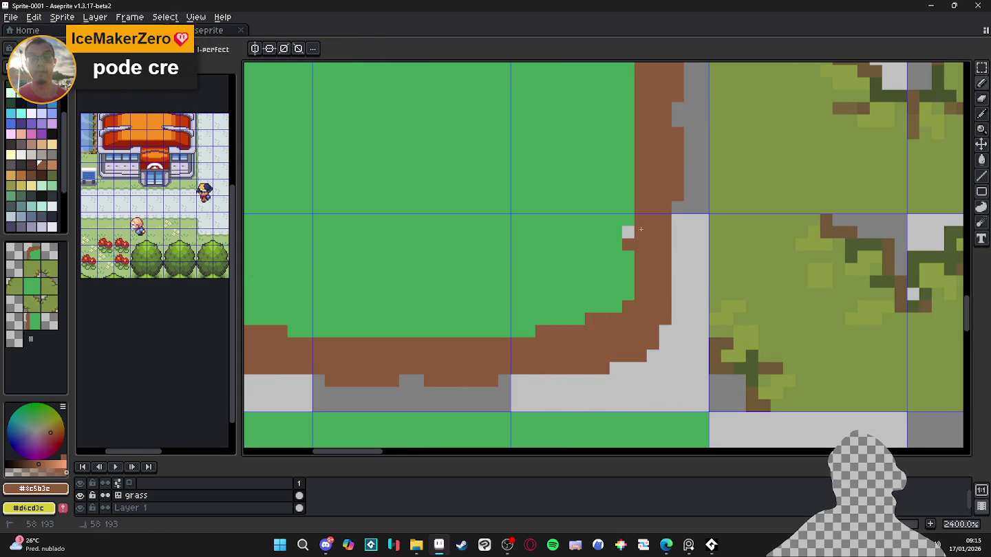
pyautogui.keyDown('alt'); pyautogui.click(615, 246); pyautogui.keyUp('alt')
pyautogui.click(627, 245)
# - Add brown dirt along the patch's inner edge and set the colour to green #62a459
pyautogui.scroll(-3, 627, 244)
pyautogui.moveTo(659, 258); pyautogui.dragTo(640, 293)
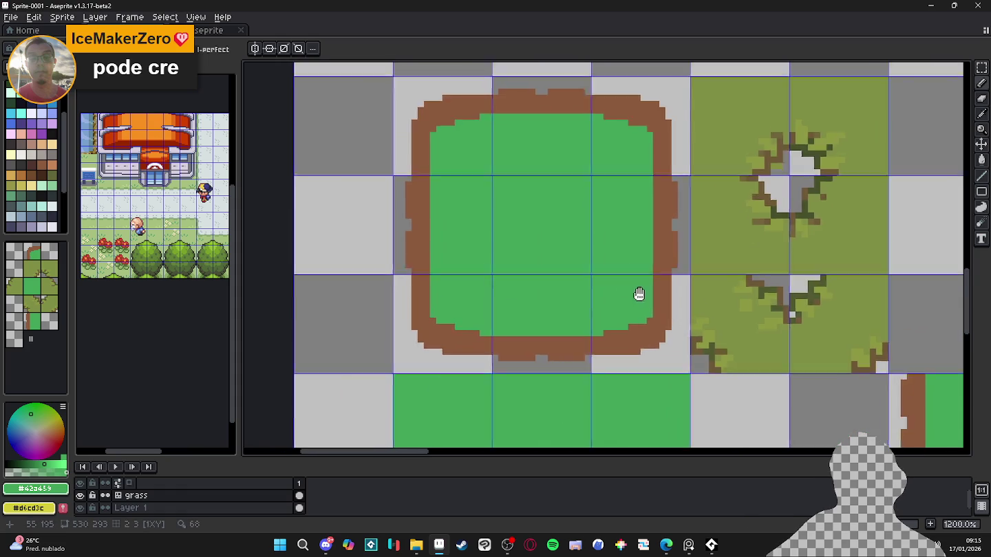
pyautogui.scroll(1, 640, 292)
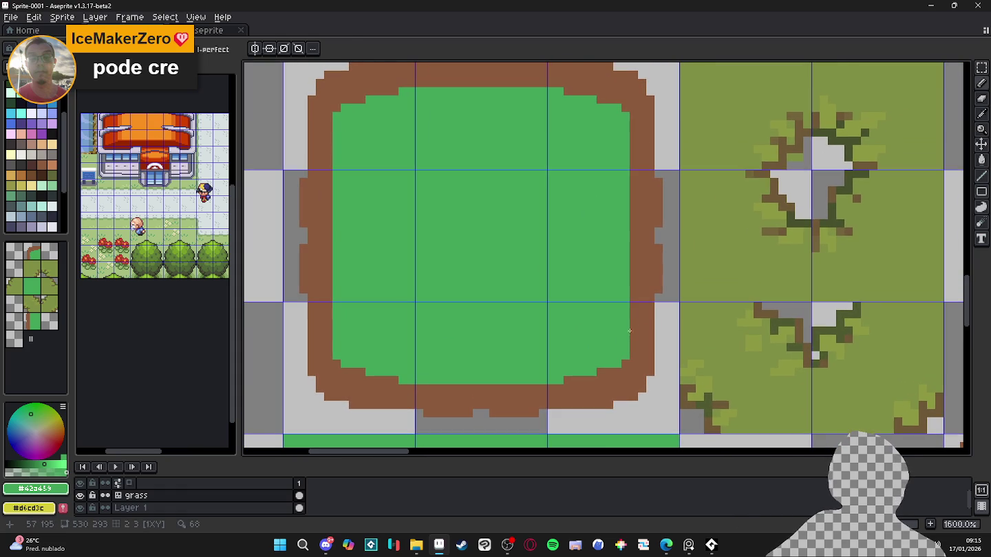
pyautogui.keyDown('alt'); pyautogui.click(637, 316); pyautogui.keyUp('alt')
pyautogui.moveTo(626, 307); pyautogui.dragTo(626, 275)
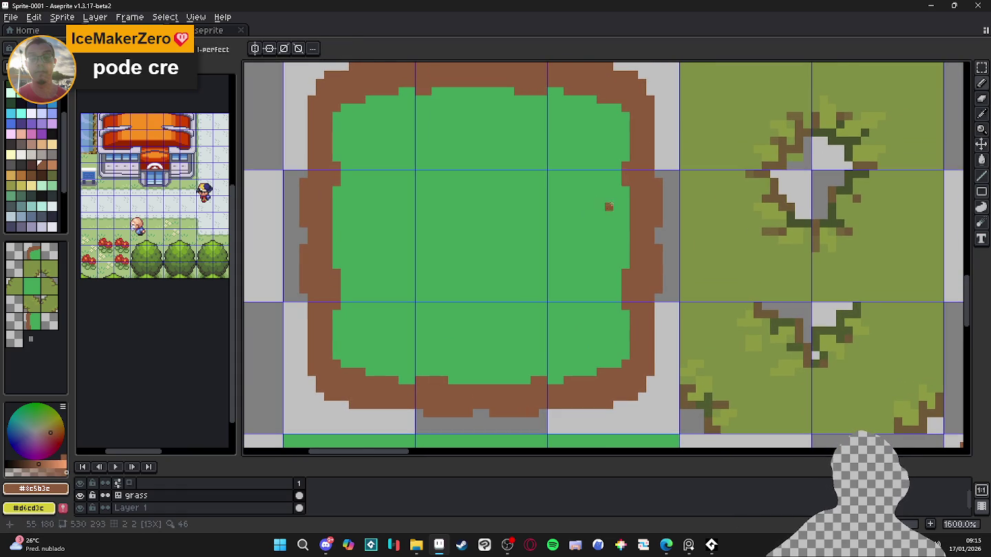
pyautogui.scroll(-1, 587, 227)
pyautogui.scroll(-1, 468, 323)
pyautogui.moveTo(464, 328)
pyautogui.mouseDown()
pyautogui.moveTo(438, 324)
pyautogui.moveTo(438, 305)
pyautogui.mouseUp()
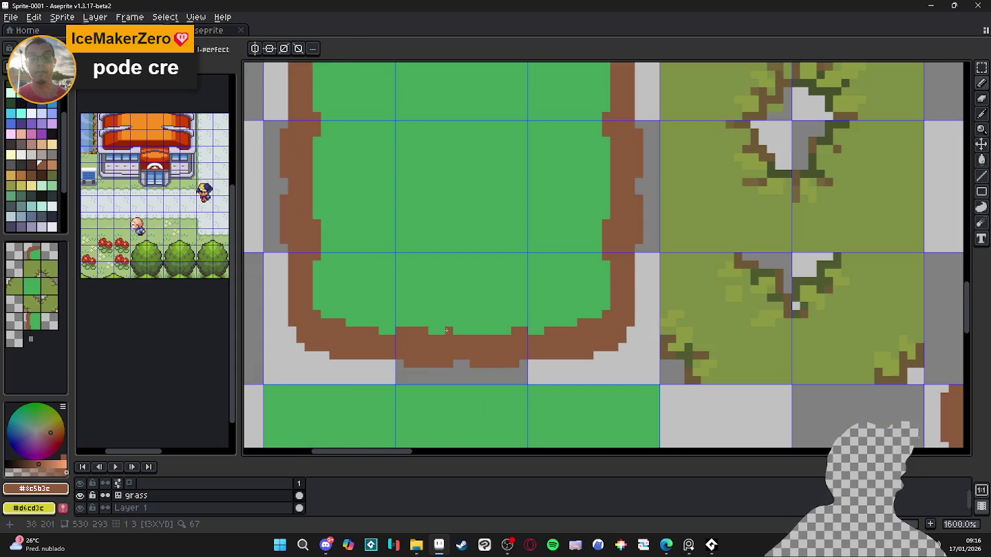
pyautogui.scroll(2, 446, 332)
pyautogui.keyDown('alt'); pyautogui.click(424, 315); pyautogui.keyUp('alt')
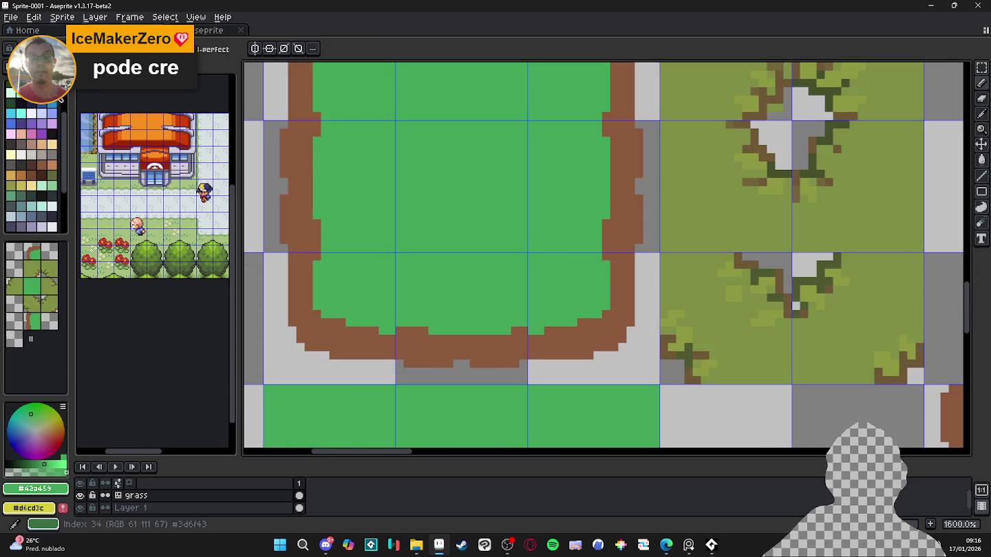
# - Pick the darker green and draw a 1-pixel line along the patch's bottom inner edge
pyautogui.keyDown('alt'); pyautogui.click(429, 332); pyautogui.keyUp('alt')
pyautogui.moveTo(429, 331); pyautogui.dragTo(509, 332)
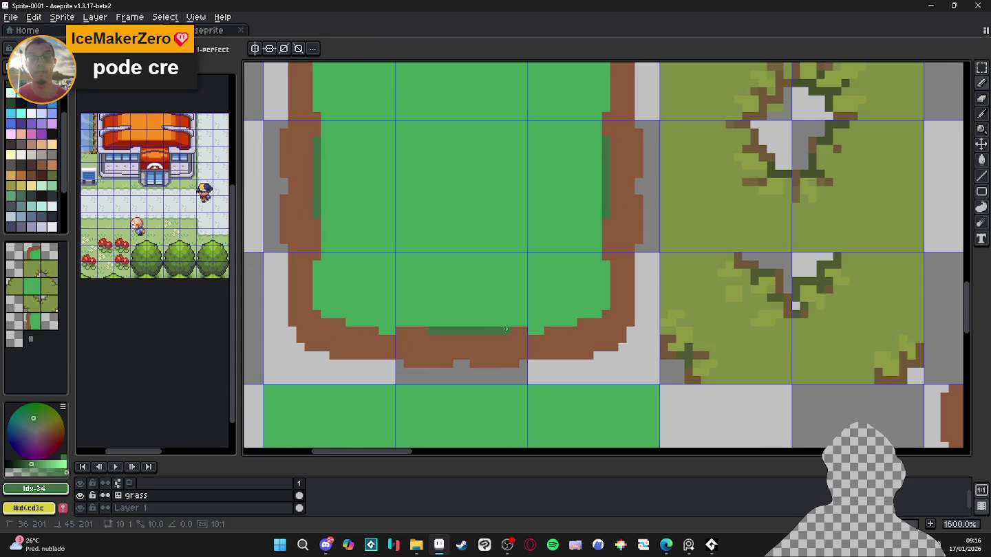
pyautogui.click(423, 322)
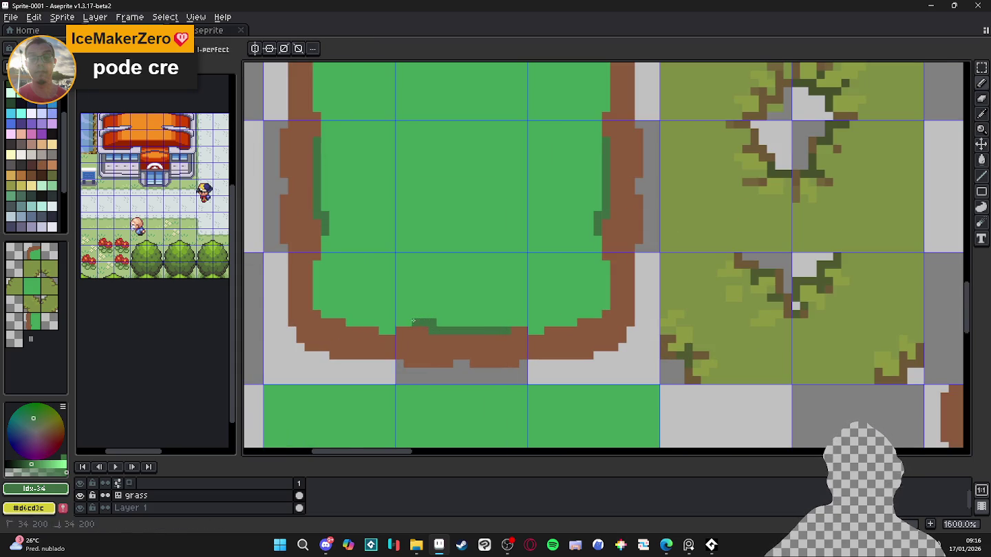
pyautogui.moveTo(425, 321)
pyautogui.mouseDown()
pyautogui.moveTo(394, 328)
pyautogui.moveTo(320, 307)
pyautogui.mouseUp()
pyautogui.click(384, 331)
pyautogui.click(382, 322)
# - Add dark-green pixels along the left inner edge and at the bottom corner
pyautogui.click(317, 265)
pyautogui.click(325, 265)
pyautogui.click(324, 257)
pyautogui.scroll(-3, 383, 257)
pyautogui.scroll(5, 383, 256)
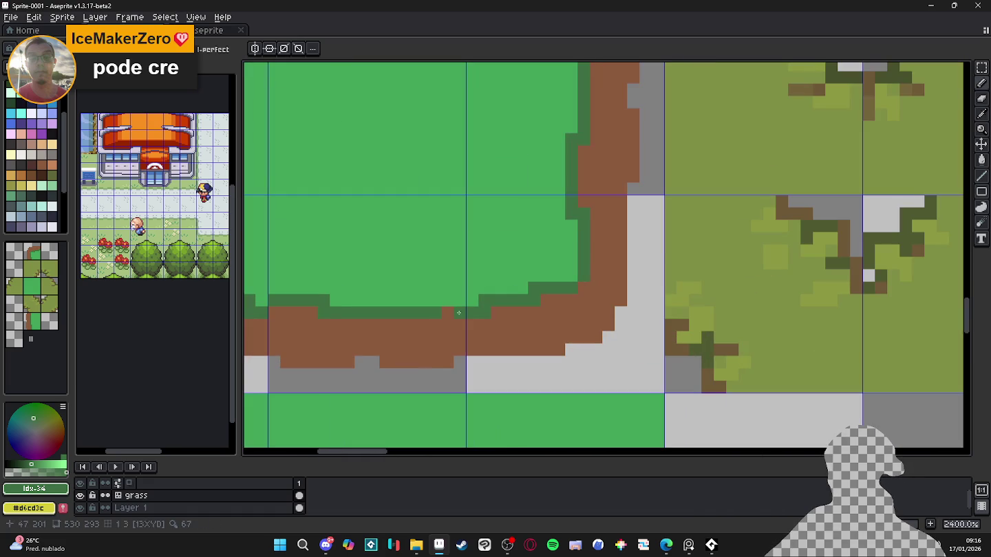
pyautogui.click(472, 301)
pyautogui.hscroll(1, 544, 290)
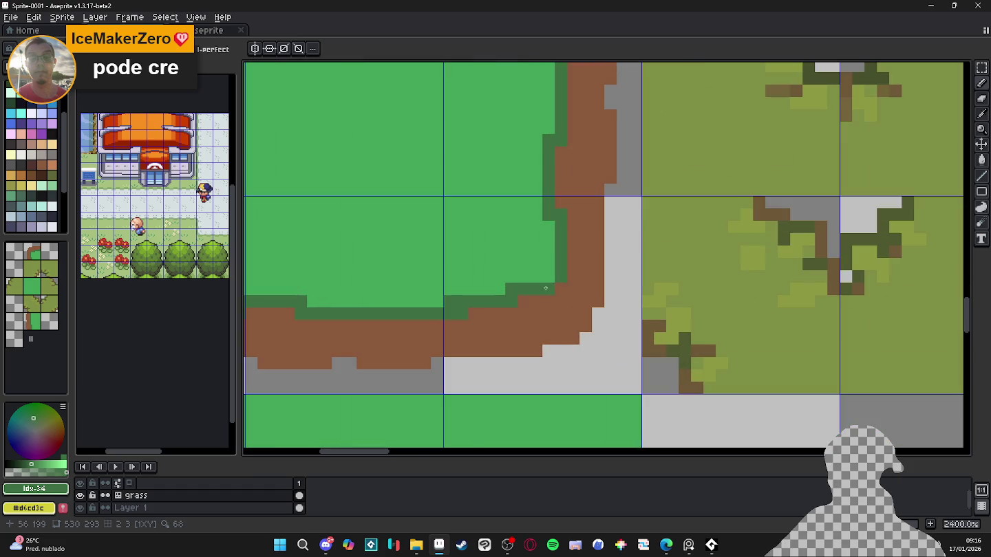
pyautogui.scroll(-4, 544, 276)
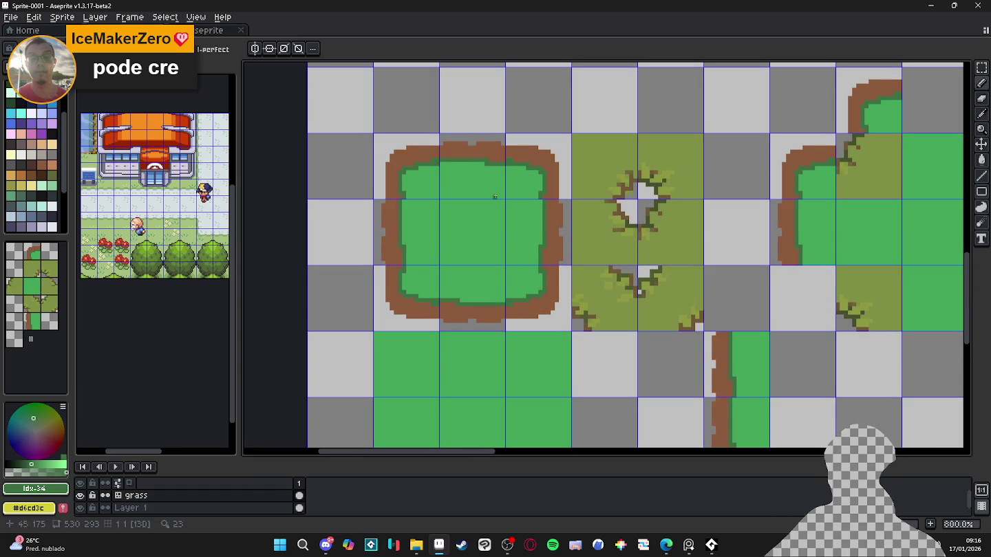
pyautogui.hscroll(-1, 507, 208)
# - Open the F7 live tile preview and choose a medium green on the colour wheel
pyautogui.press('F7')
pyautogui.scroll(1, 767, 228)
pyautogui.scroll(1, 766, 228)
pyautogui.hscroll(2, 495, 201)
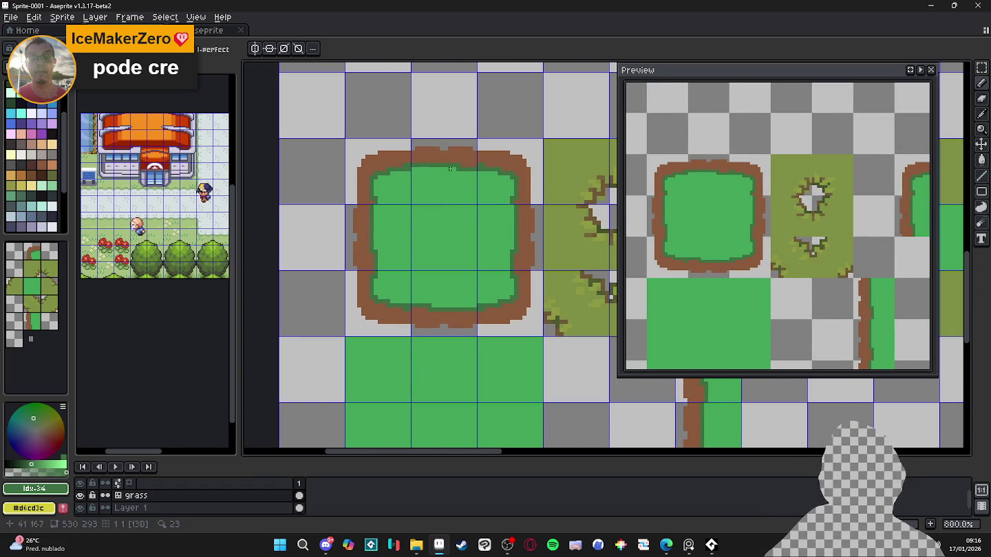
pyautogui.scroll(4, 454, 170)
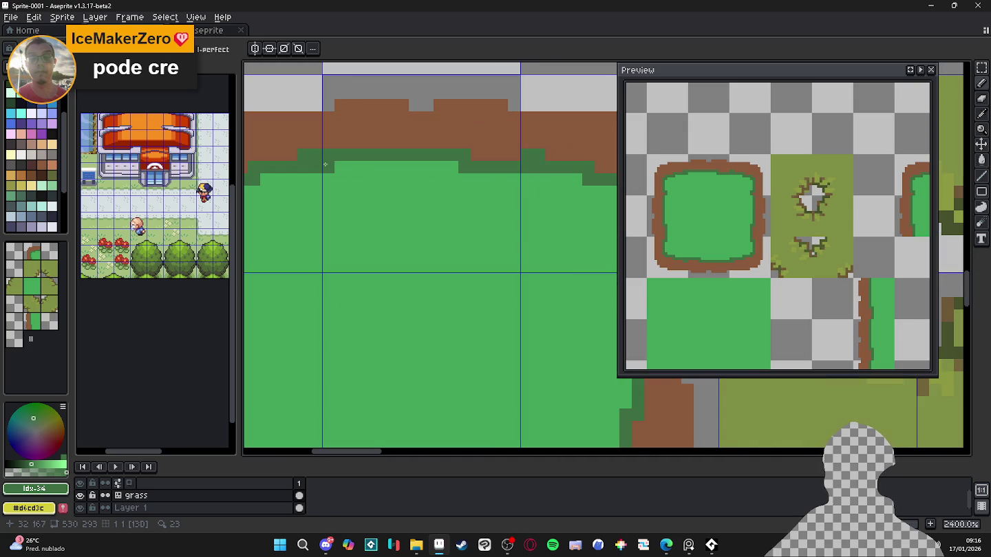
pyautogui.press('[')
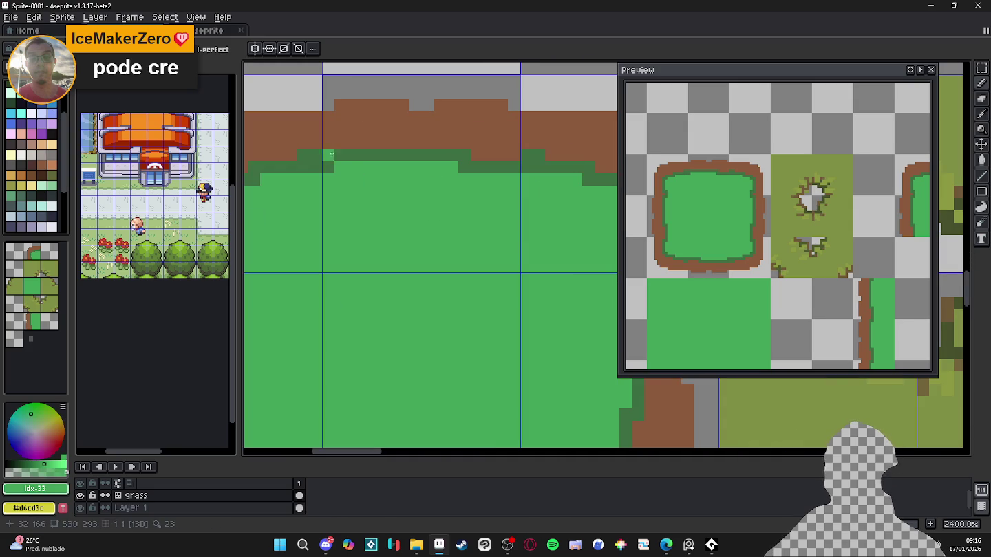
pyautogui.keyDown('alt'); pyautogui.click(330, 155); pyautogui.keyUp('alt')
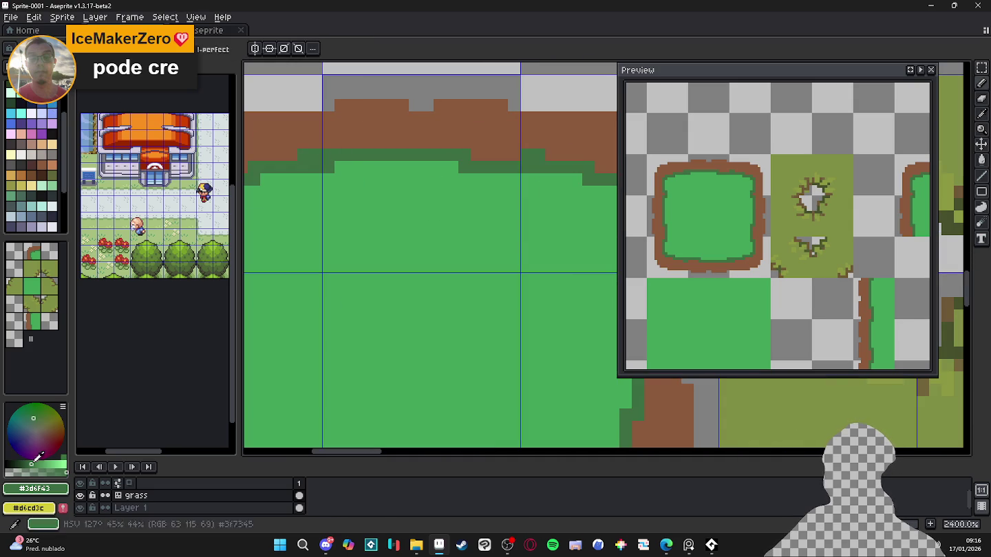
pyautogui.keyDown('alt'); pyautogui.click(341, 165); pyautogui.keyUp('alt')
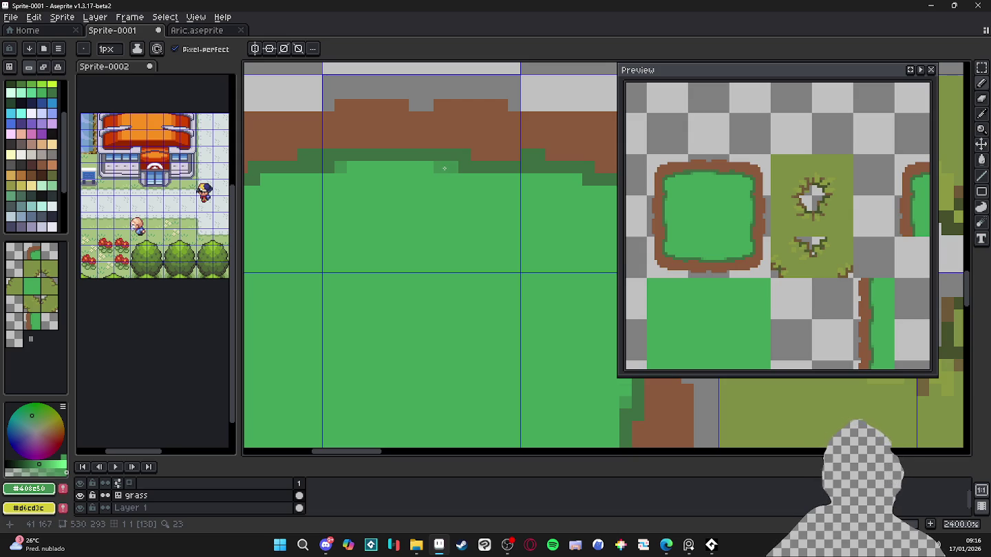
pyautogui.scroll(-2, 543, 238)
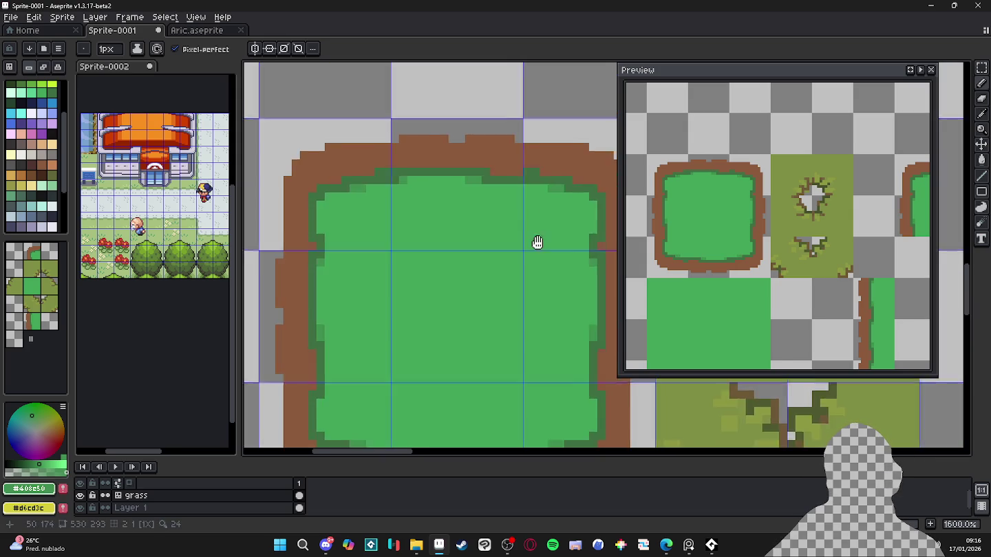
pyautogui.scroll(2, 542, 238)
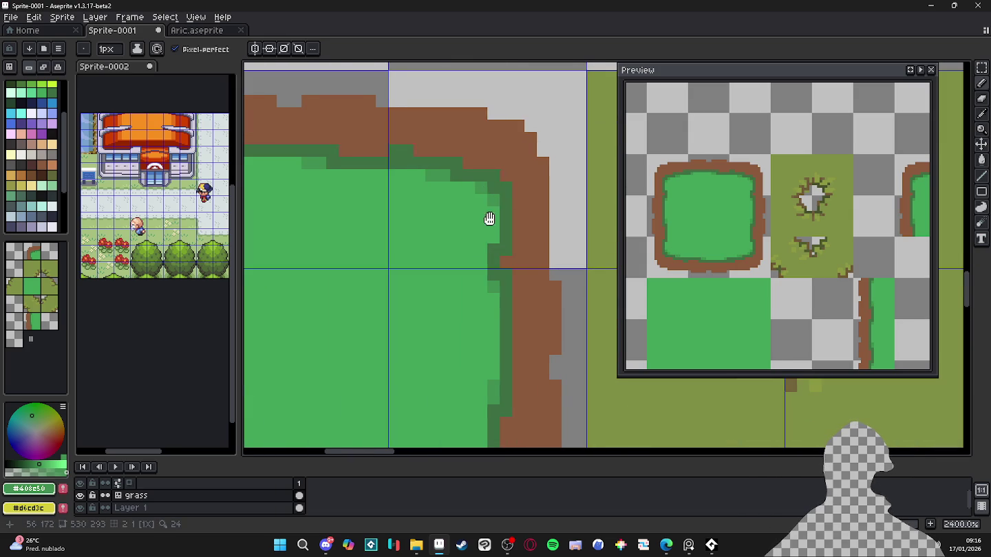
pyautogui.scroll(-1, 488, 220)
pyautogui.scroll(-2, 479, 311)
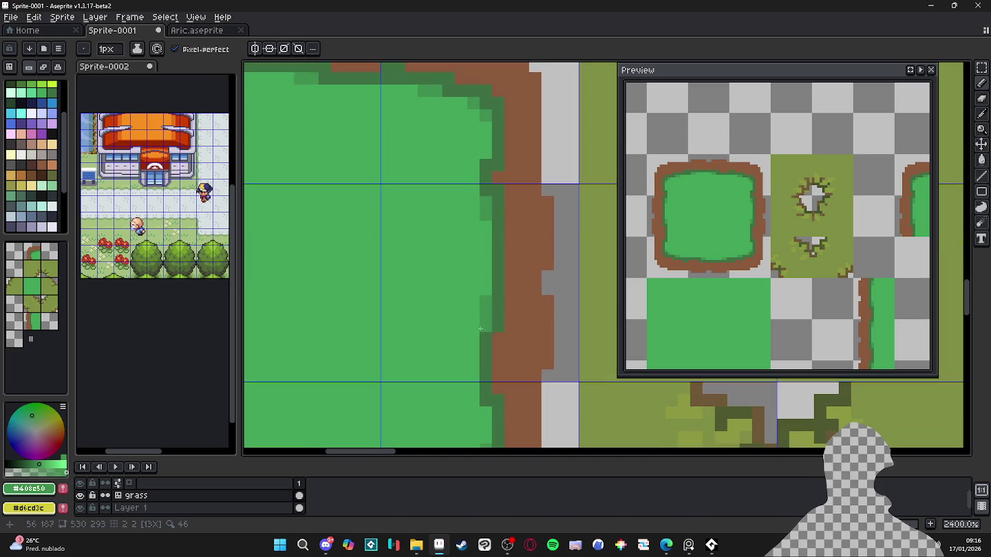
pyautogui.scroll(-2, 488, 298)
pyautogui.hscroll(-2, 461, 289)
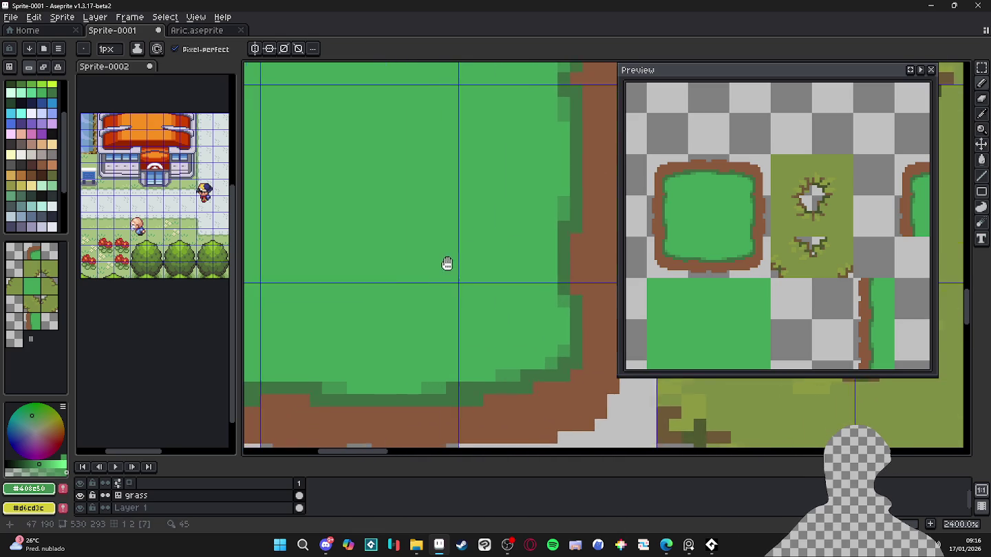
pyautogui.scroll(-1, 325, 281)
pyautogui.hscroll(2, 324, 281)
pyautogui.scroll(1, 322, 286)
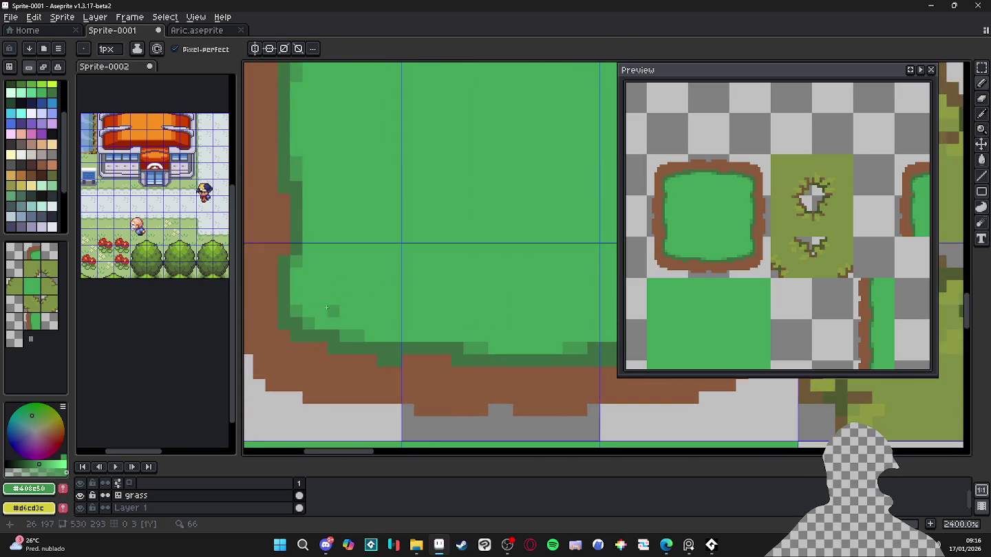
# - Extend the dark-green outline along the grass edge and touch up the step in brown
pyautogui.keyDown('alt'); pyautogui.click(418, 380); pyautogui.keyUp('alt')
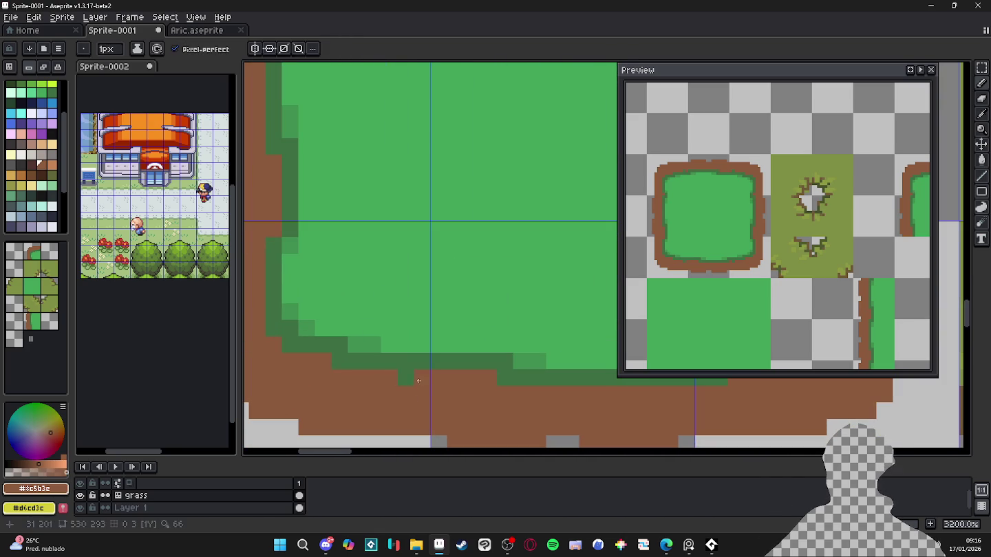
pyautogui.keyDown('alt'); pyautogui.click(372, 356); pyautogui.keyUp('alt')
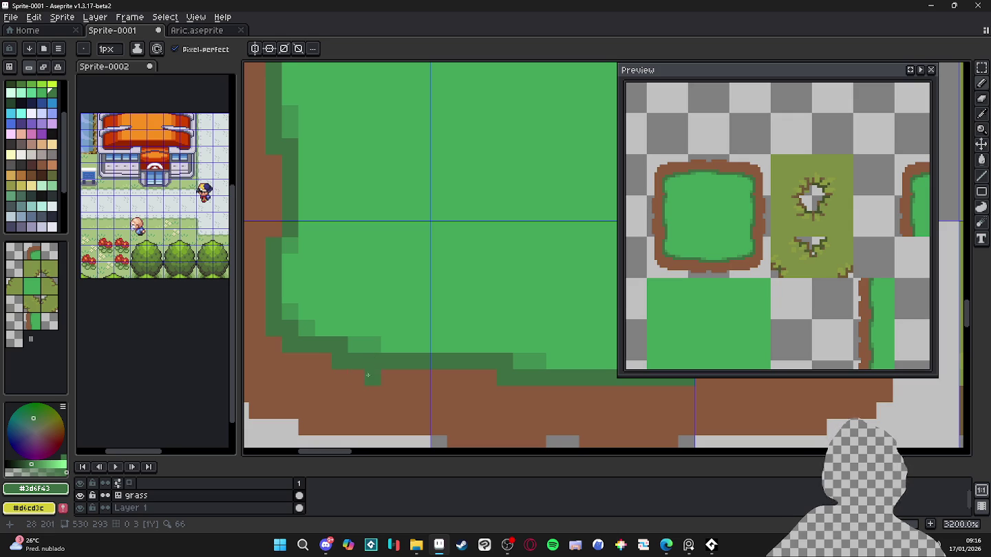
pyautogui.moveTo(373, 344)
pyautogui.mouseDown()
pyautogui.moveTo(376, 331)
pyautogui.moveTo(406, 344)
pyautogui.mouseUp()
pyautogui.keyDown('alt'); pyautogui.click(398, 380); pyautogui.keyUp('alt')
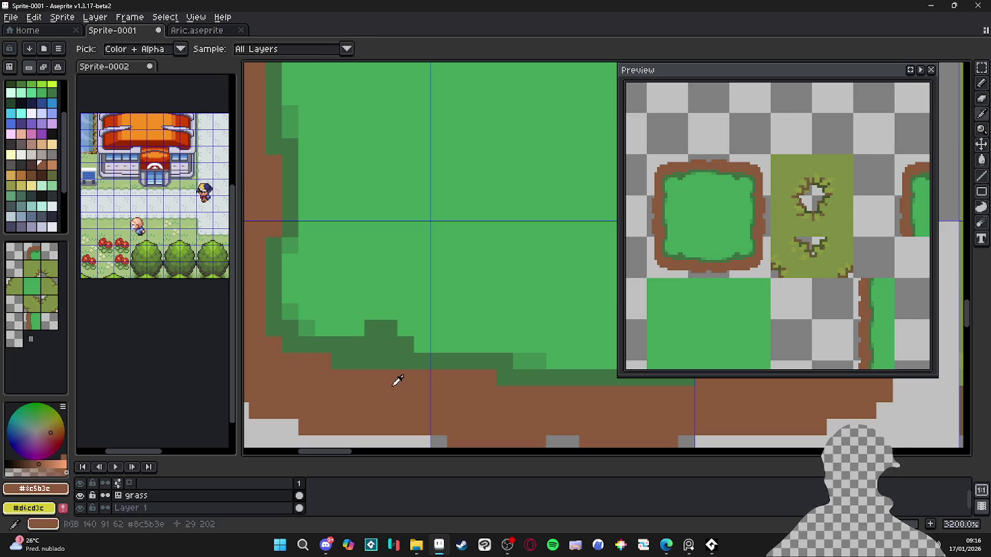
pyautogui.keyDown('alt'); pyautogui.click(354, 347); pyautogui.keyUp('alt')
pyautogui.moveTo(308, 361); pyautogui.dragTo(324, 361)
pyautogui.keyDown('alt'); pyautogui.click(358, 379); pyautogui.keyUp('alt')
pyautogui.click(358, 360)
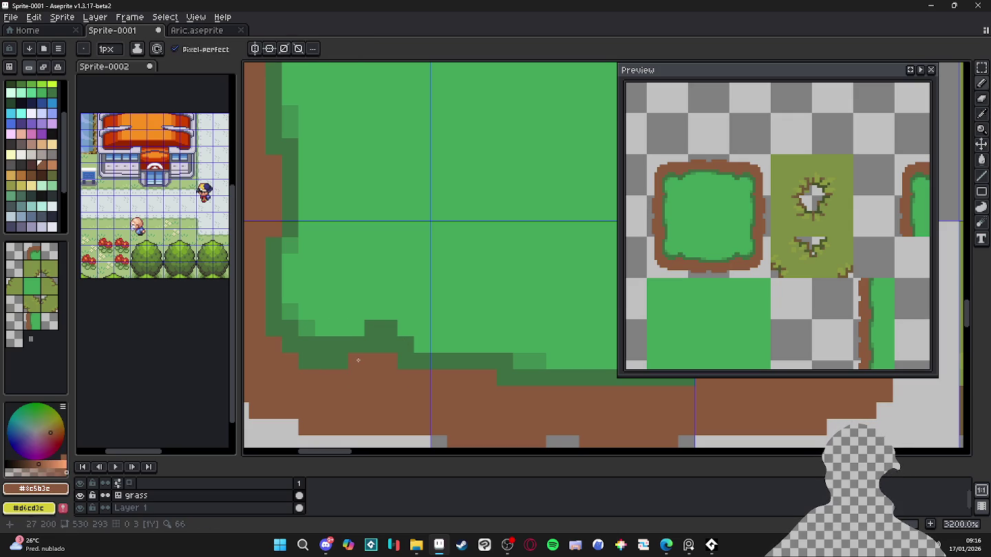
# - Smooth the outline step, repainting old mid-green cells as grass green
pyautogui.keyDown('alt'); pyautogui.click(376, 335); pyautogui.keyUp('alt')
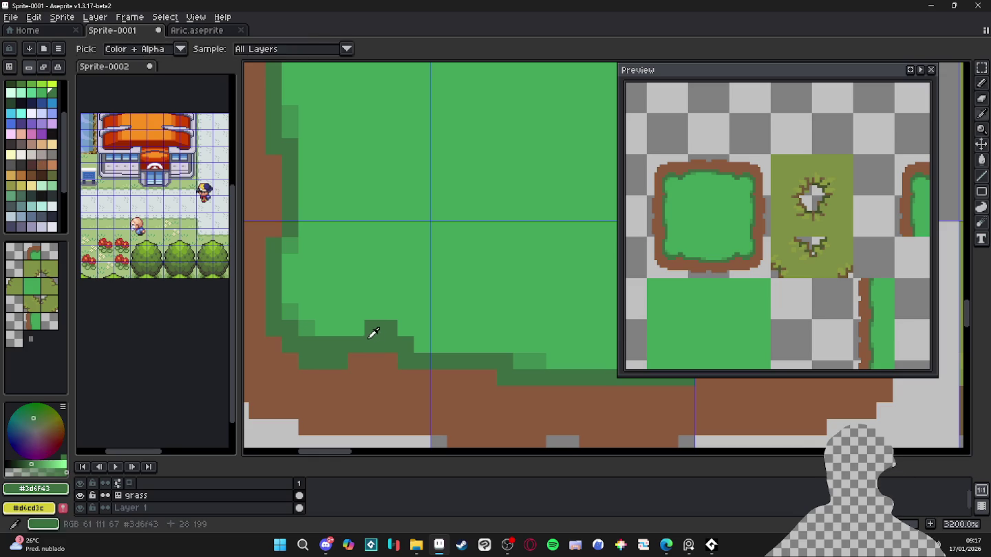
pyautogui.scroll(-1, 412, 340)
pyautogui.keyDown('alt'); pyautogui.click(410, 342); pyautogui.keyUp('alt')
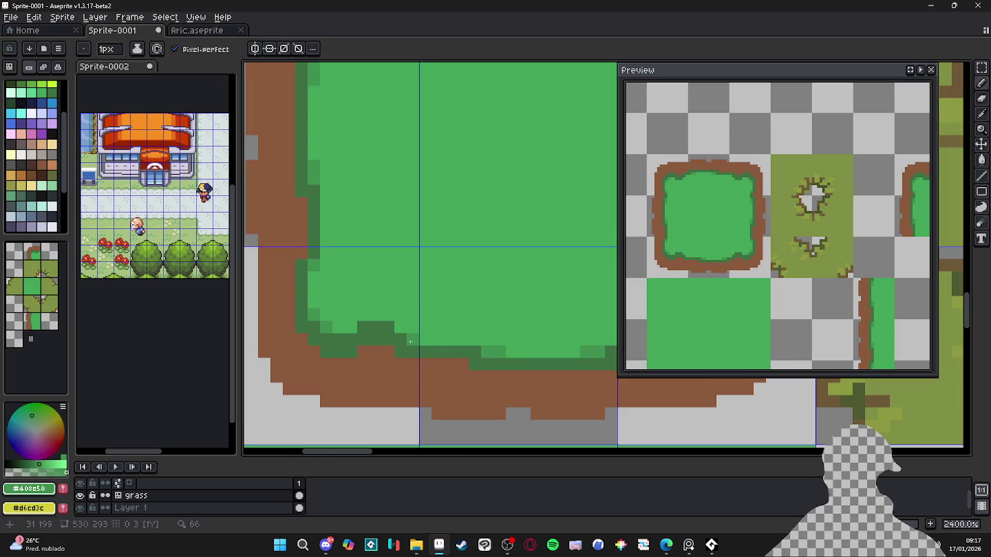
pyautogui.keyDown('alt'); pyautogui.click(393, 336); pyautogui.keyUp('alt')
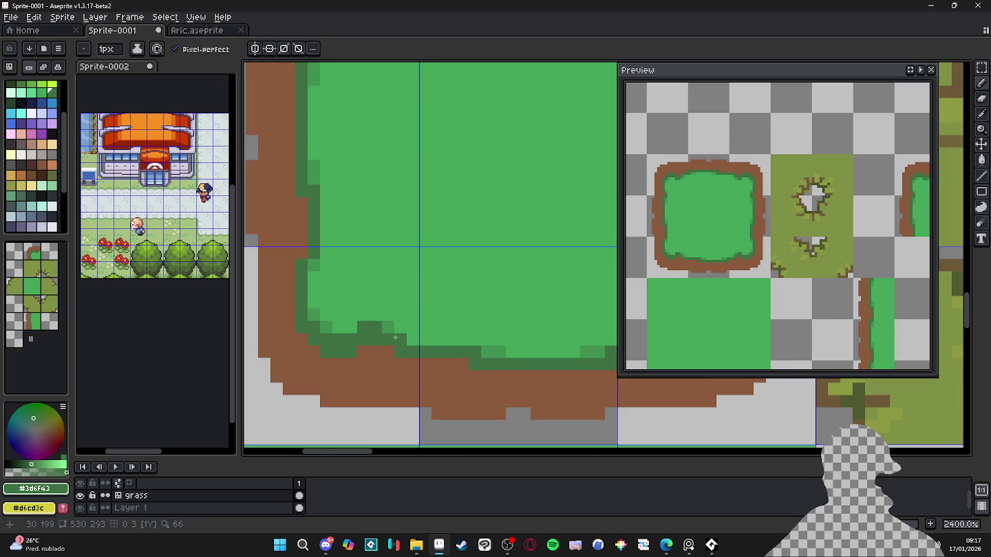
pyautogui.keyDown('alt'); pyautogui.click(404, 337); pyautogui.keyUp('alt')
pyautogui.keyDown('alt'); pyautogui.click(385, 326); pyautogui.keyUp('alt')
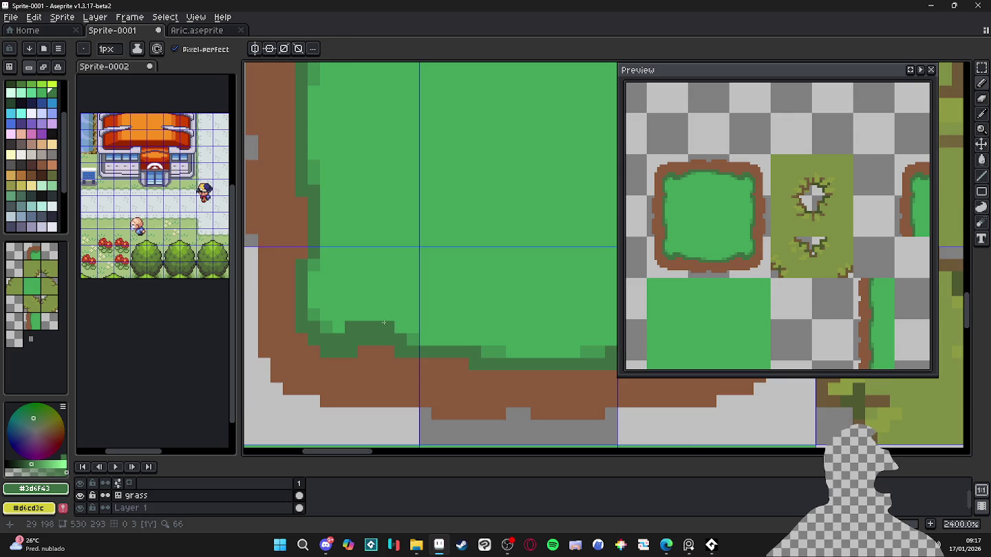
pyautogui.scroll(1, 389, 317)
pyautogui.keyDown('alt'); pyautogui.click(336, 323); pyautogui.keyUp('alt')
pyautogui.moveTo(337, 329)
pyautogui.mouseDown()
pyautogui.moveTo(390, 328)
pyautogui.moveTo(351, 360)
pyautogui.mouseUp()
pyautogui.keyDown('alt'); pyautogui.click(400, 353); pyautogui.keyUp('alt')
pyautogui.moveTo(298, 305); pyautogui.dragTo(309, 307)
pyautogui.keyDown('alt'); pyautogui.click(427, 338); pyautogui.keyUp('alt')
pyautogui.moveTo(401, 348); pyautogui.dragTo(417, 347)
pyautogui.keyDown('alt'); pyautogui.click(433, 323); pyautogui.keyUp('alt')
pyautogui.click(433, 342)
pyautogui.click(425, 342)
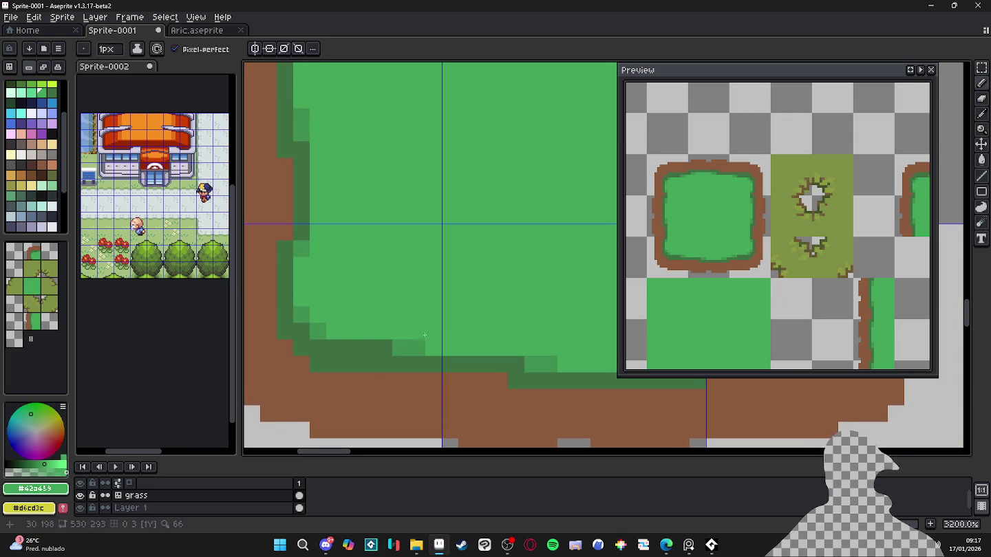
# - Frame the whole island tile with the pencil and dirt brown ready
pyautogui.scroll(-1, 421, 325)
pyautogui.scroll(-3, 422, 326)
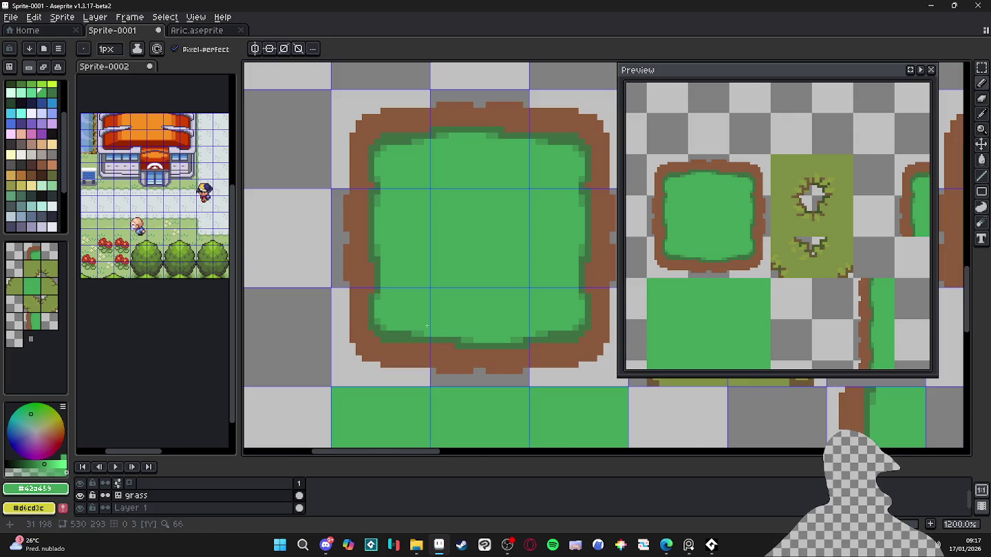
pyautogui.moveTo(426, 306); pyautogui.dragTo(410, 300)
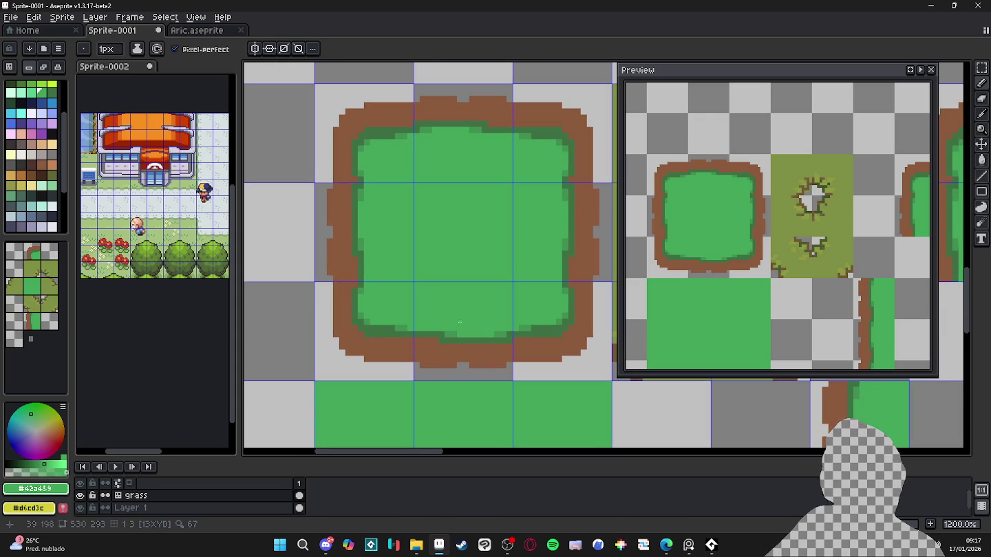
pyautogui.moveTo(363, 269); pyautogui.dragTo(405, 268)
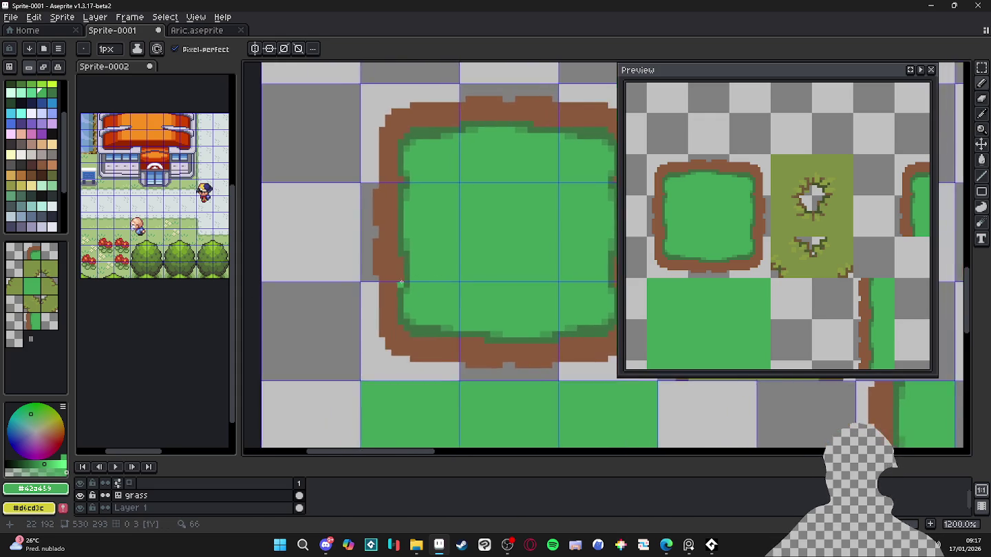
pyautogui.scroll(1, 426, 261)
pyautogui.press('b')
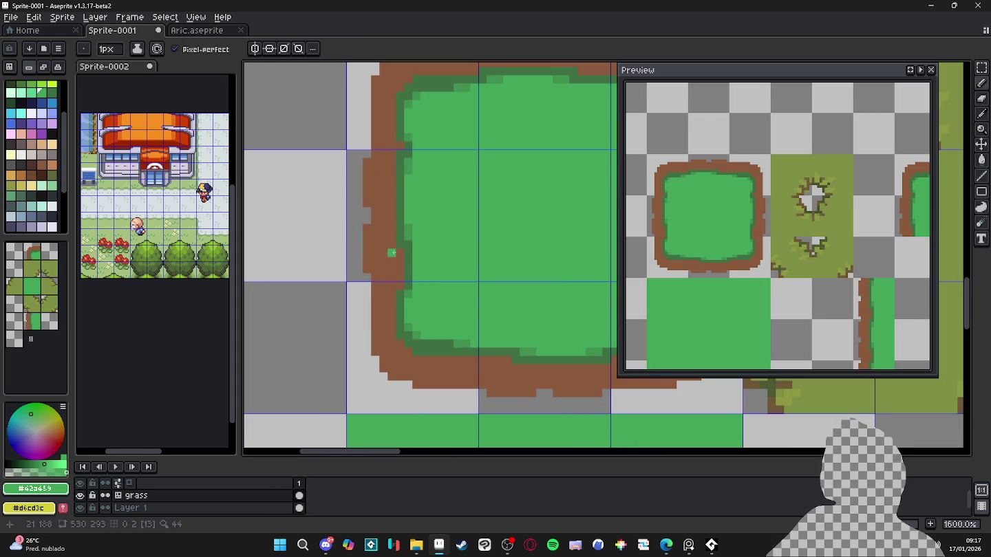
pyautogui.keyDown('alt'); pyautogui.click(398, 247); pyautogui.keyUp('alt')
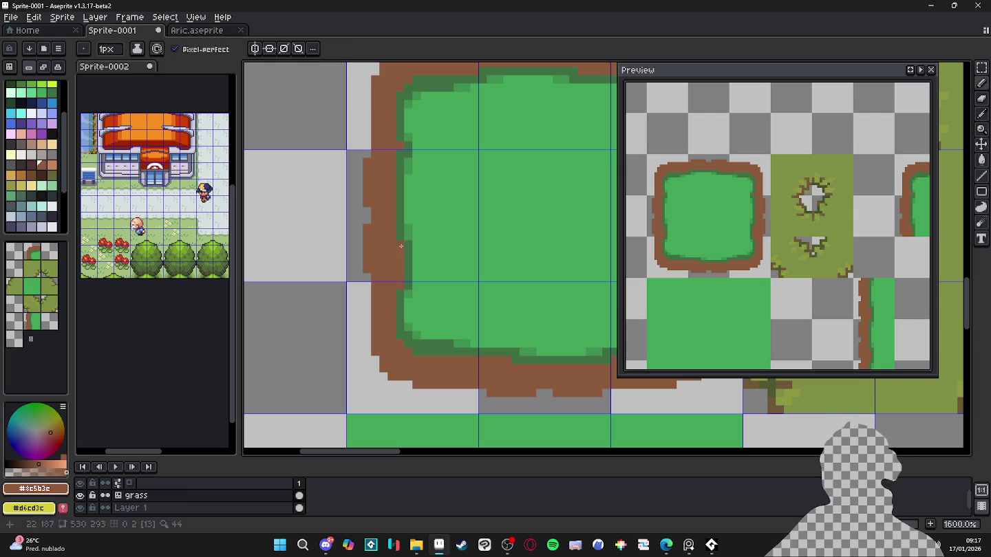
pyautogui.moveTo(398, 154); pyautogui.dragTo(338, 271)
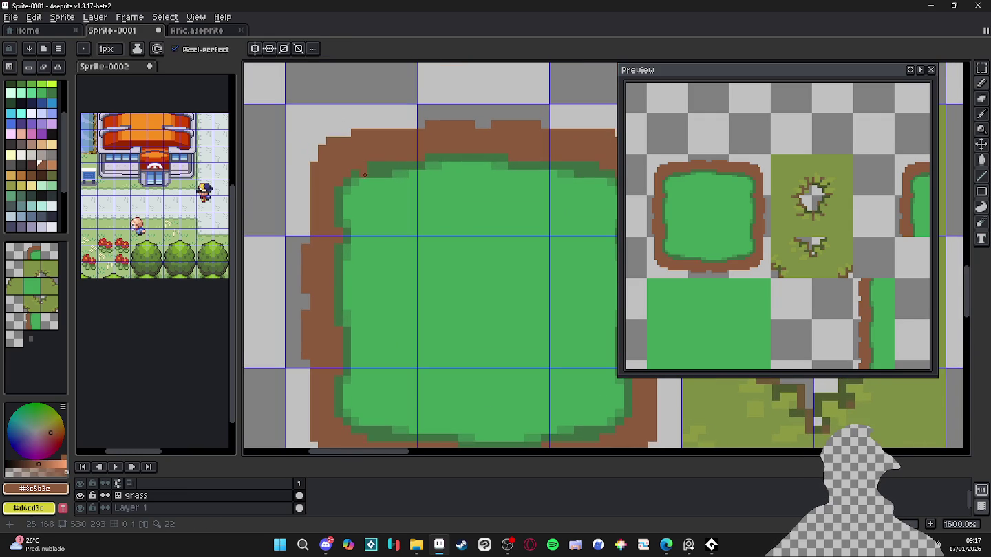
pyautogui.scroll(-2, 438, 198)
pyautogui.moveTo(399, 206); pyautogui.dragTo(453, 208)
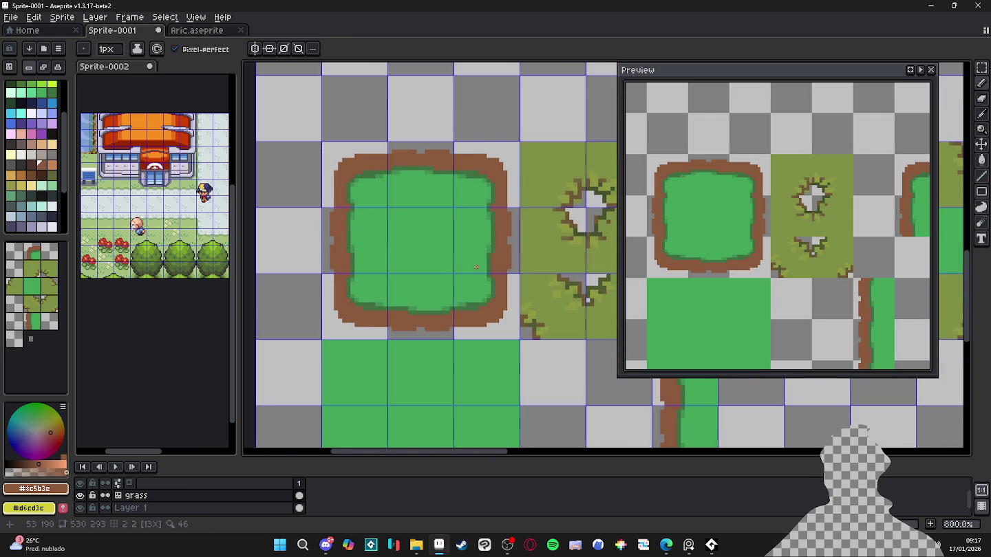
pyautogui.moveTo(481, 296); pyautogui.dragTo(489, 288)
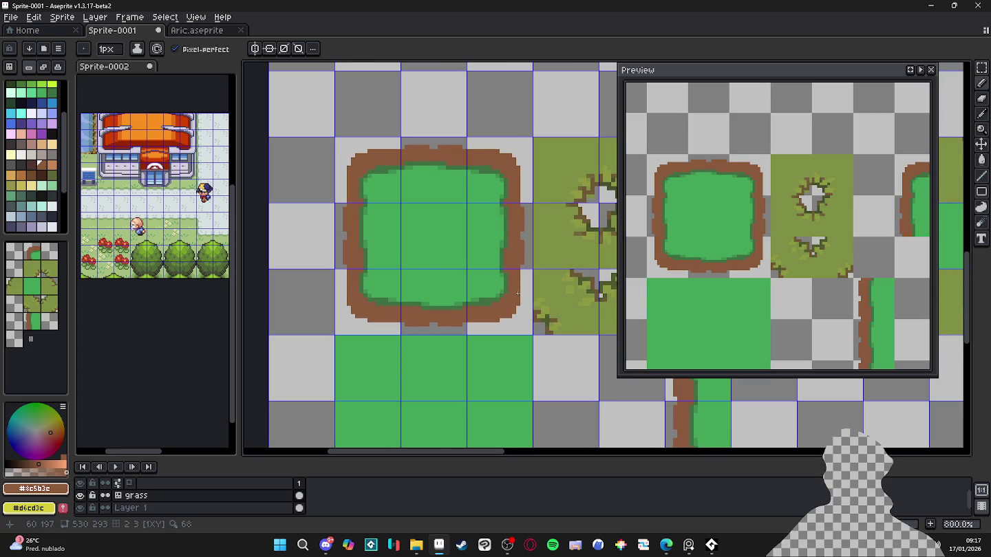
pyautogui.moveTo(415, 266); pyautogui.dragTo(419, 267)
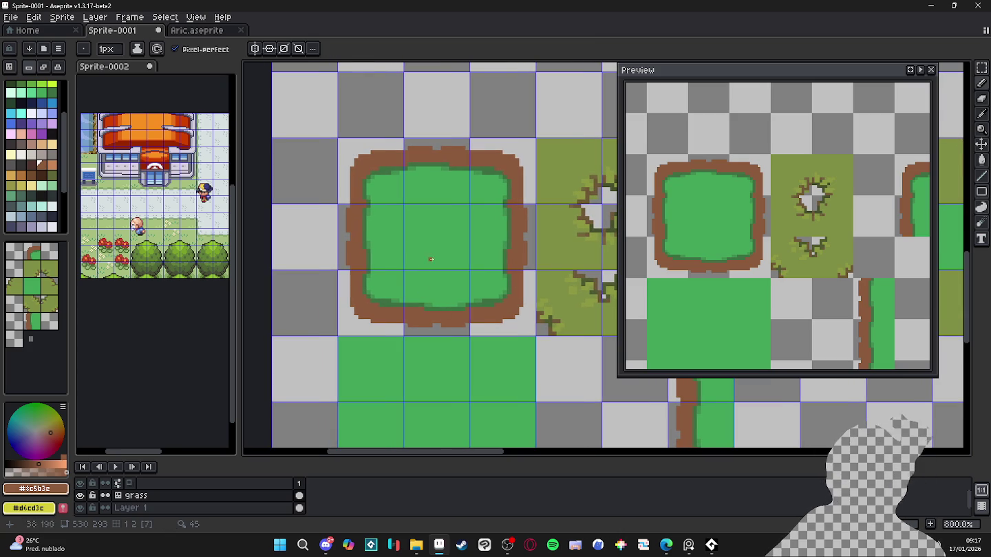
pyautogui.scroll(5, 429, 171)
# - Add dark-green rim pixels along the island's top edge
pyautogui.keyDown('alt'); pyautogui.click(447, 141); pyautogui.keyUp('alt')
pyautogui.moveTo(449, 161)
pyautogui.mouseDown()
pyautogui.moveTo(481, 162)
pyautogui.moveTo(480, 147)
pyautogui.moveTo(533, 145)
pyautogui.moveTo(532, 163)
pyautogui.mouseUp()
pyautogui.keyDown('alt'); pyautogui.click(474, 128); pyautogui.keyUp('alt')
pyautogui.keyDown('alt'); pyautogui.click(495, 145); pyautogui.keyUp('alt')
pyautogui.keyDown('alt'); pyautogui.click(498, 161); pyautogui.keyUp('alt')
pyautogui.scroll(-4, 532, 163)
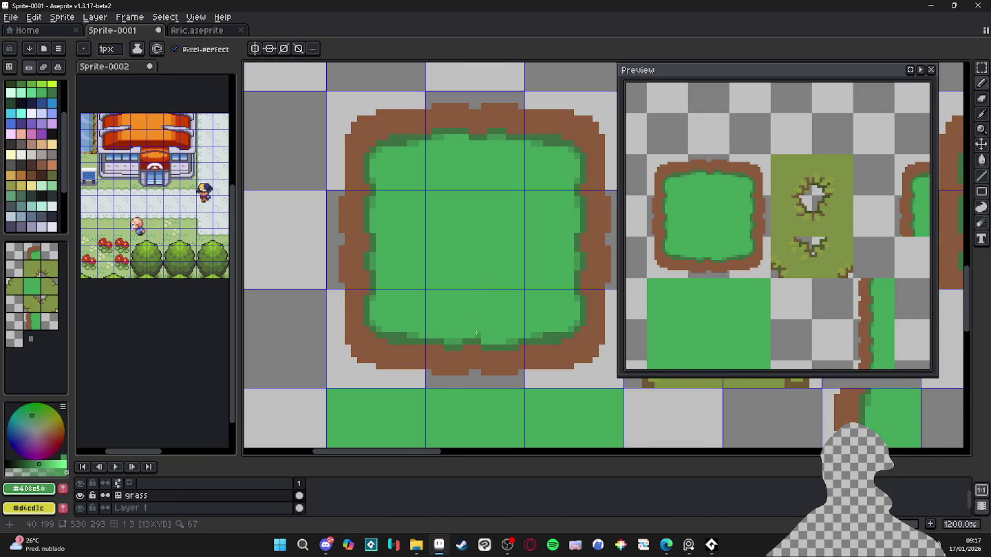
pyautogui.scroll(1, 468, 333)
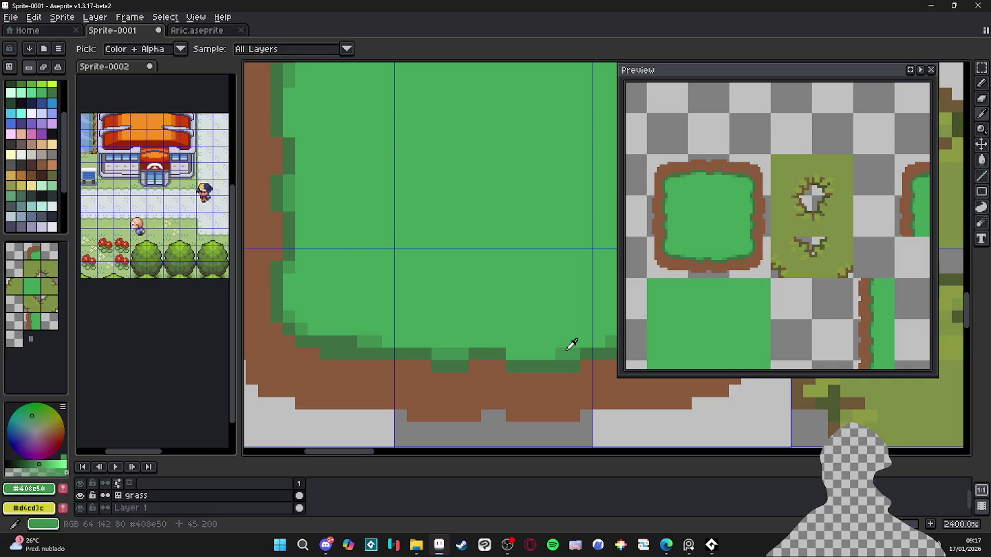
pyautogui.scroll(-3, 475, 351)
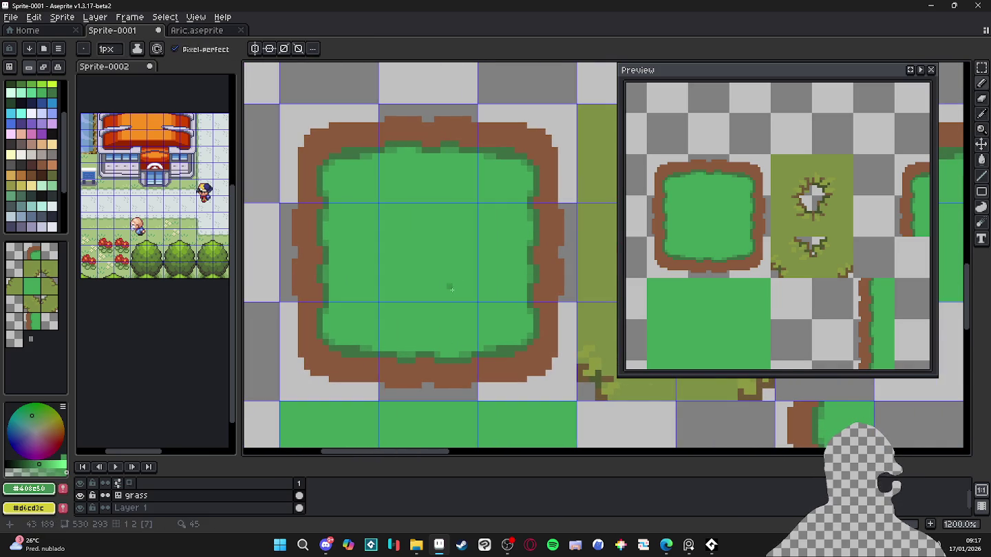
pyautogui.scroll(1, 470, 349)
pyautogui.keyDown('alt'); pyautogui.click(472, 348); pyautogui.keyUp('alt')
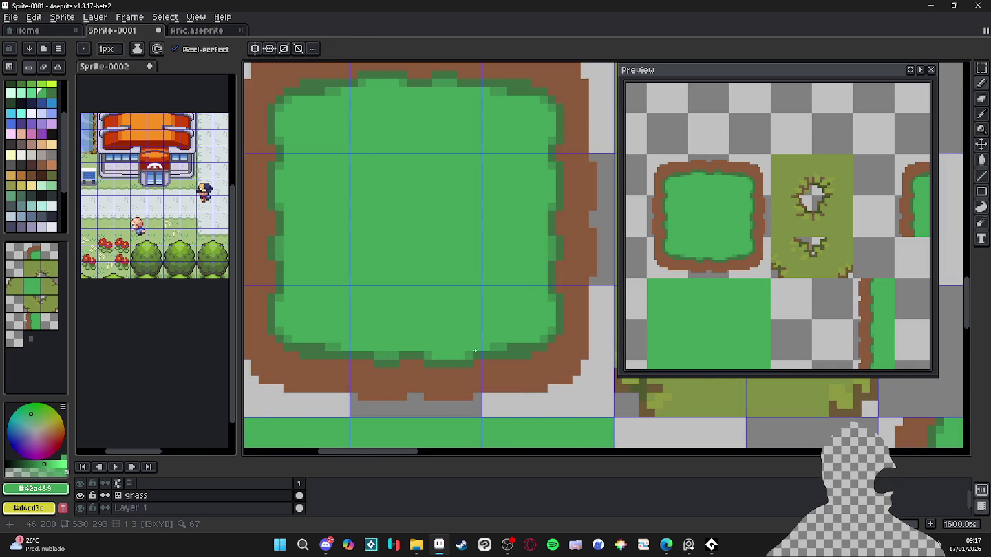
pyautogui.scroll(-1, 521, 271)
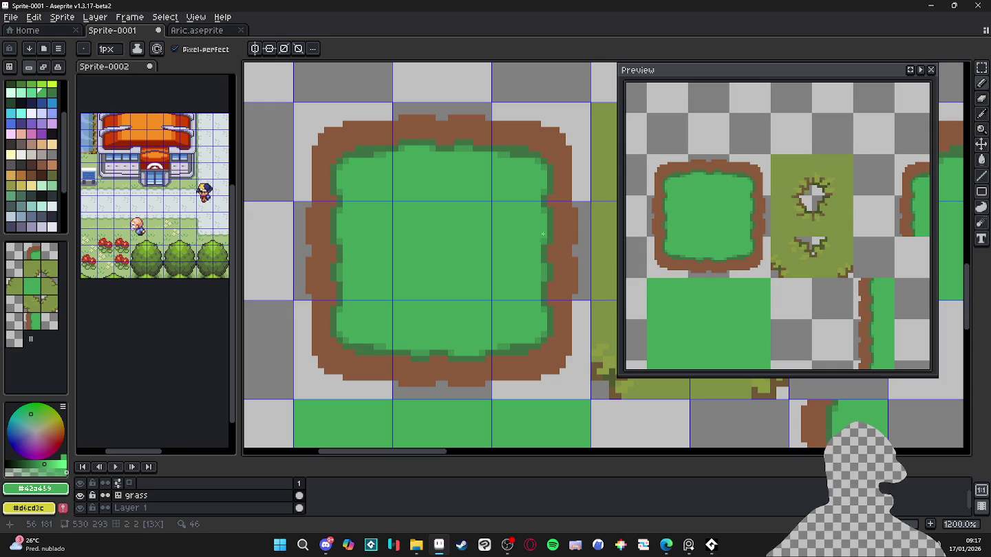
pyautogui.scroll(1, 547, 251)
pyautogui.keyDown('alt'); pyautogui.click(550, 239); pyautogui.keyUp('alt')
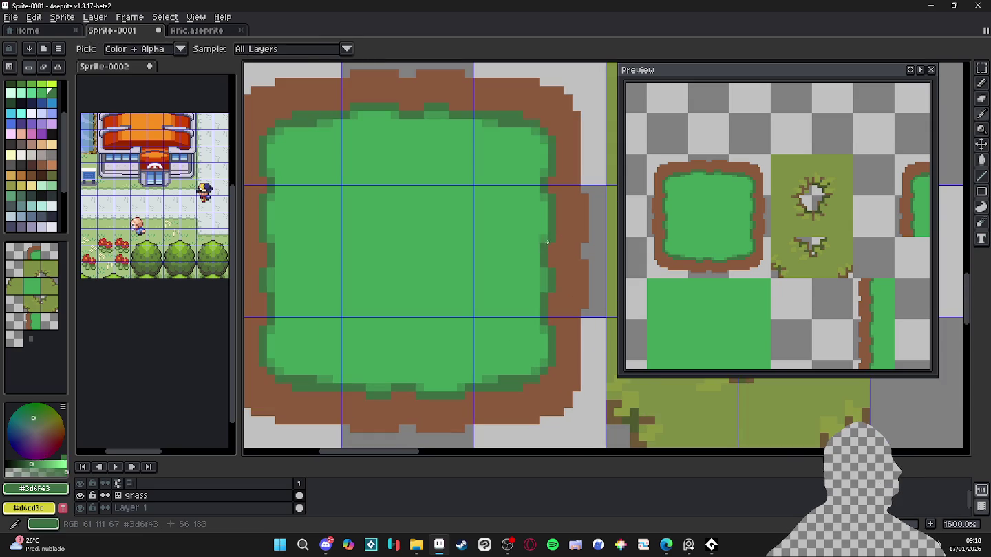
pyautogui.keyDown('alt'); pyautogui.click(560, 247); pyautogui.keyUp('alt')
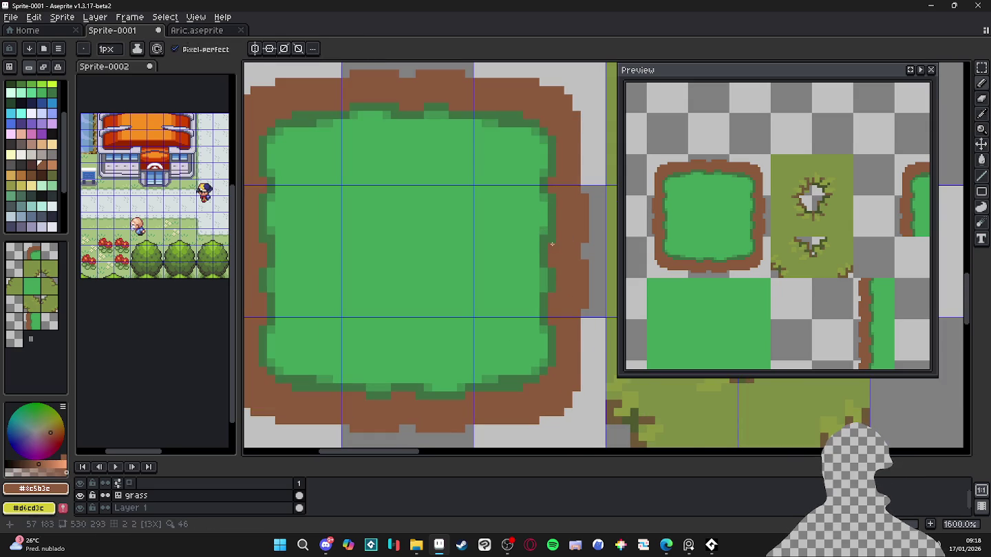
pyautogui.scroll(-1, 493, 275)
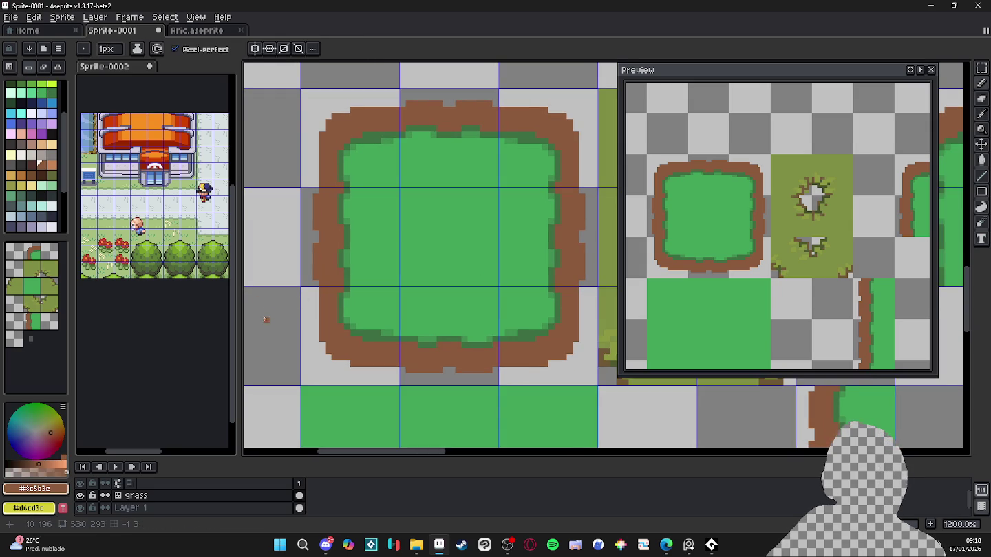
# - Erase stray brown pixels on the tile's left edge with the Mask colour
pyautogui.keyDown('alt'); pyautogui.click(313, 288); pyautogui.keyUp('alt')
pyautogui.moveTo(315, 277)
pyautogui.mouseDown()
pyautogui.moveTo(316, 198)
pyautogui.moveTo(322, 238)
pyautogui.mouseUp()
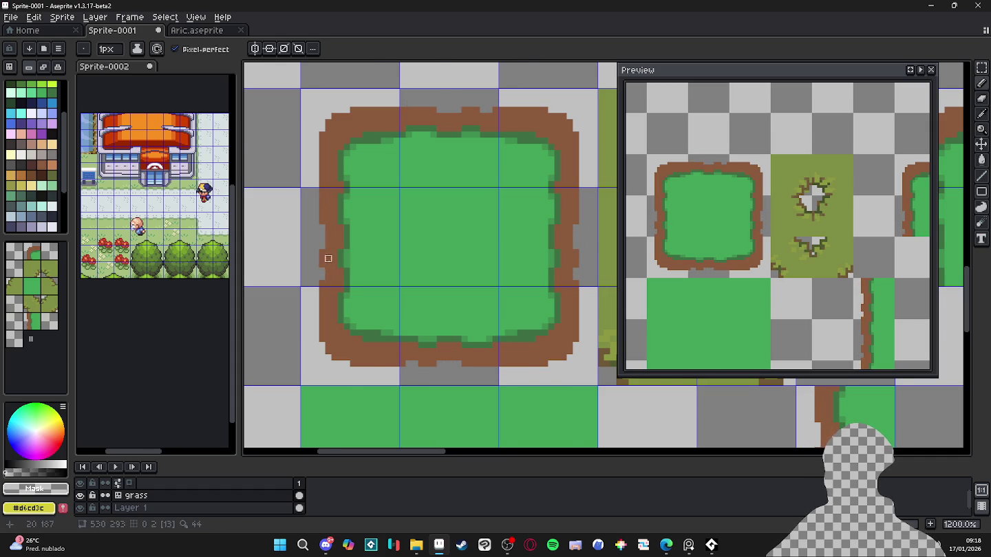
pyautogui.scroll(-1, 328, 257)
pyautogui.scroll(2, 323, 261)
pyautogui.press('b')
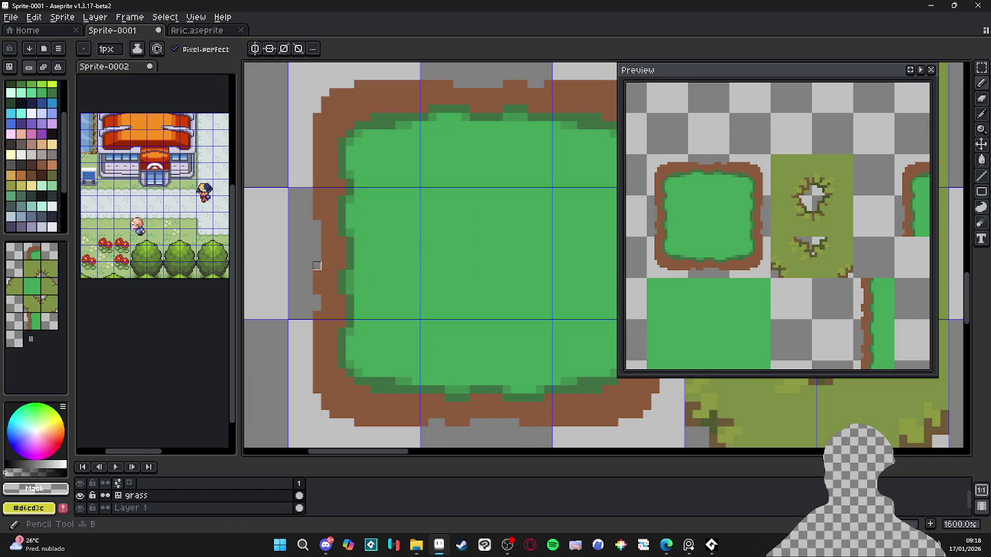
pyautogui.keyDown('alt'); pyautogui.click(317, 266); pyautogui.keyUp('alt')
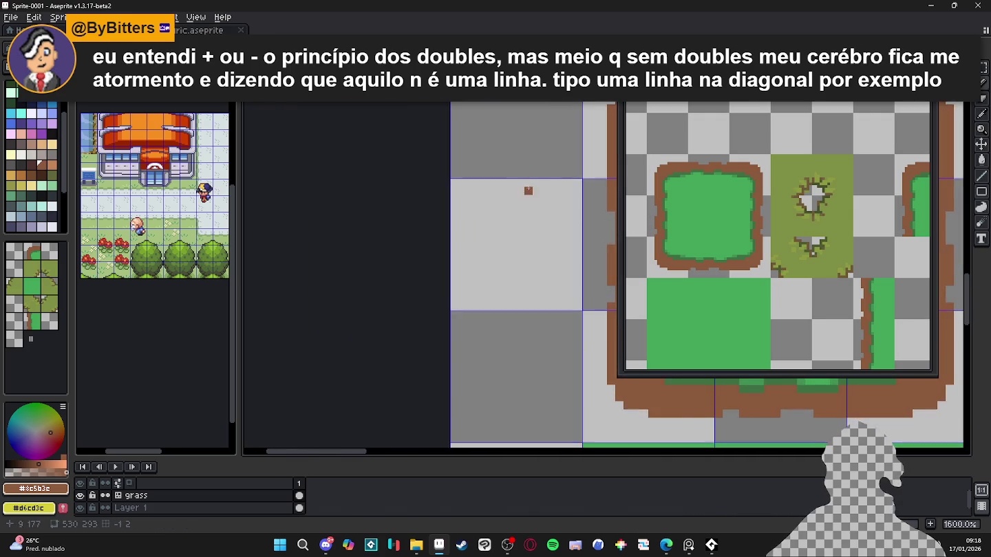
pyautogui.hotkey('ctrl', 'Tab')
# - On Aric's Layer 1, draw two long diagonal brown lines and hide the tile grid
pyautogui.scroll(2, 442, 260)
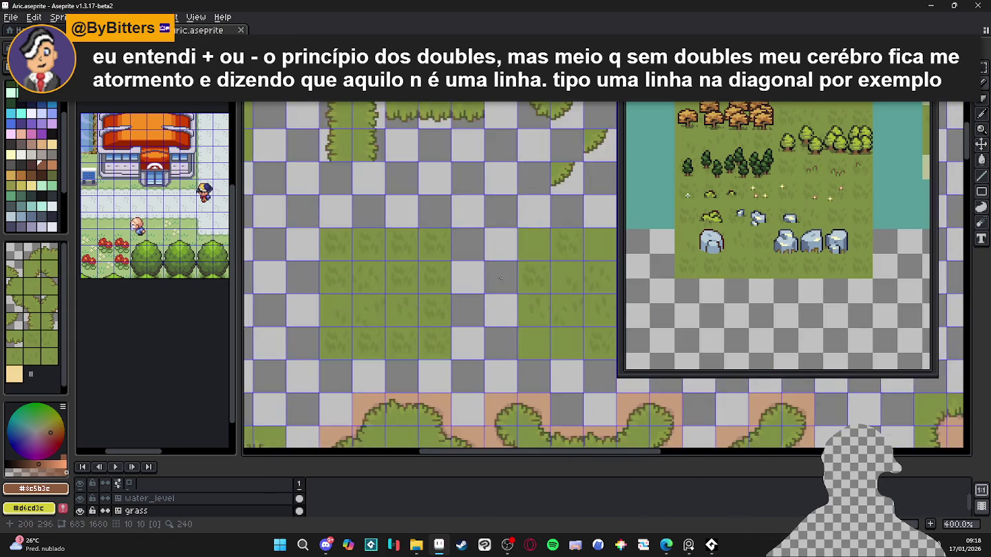
pyautogui.scroll(-5, 435, 303)
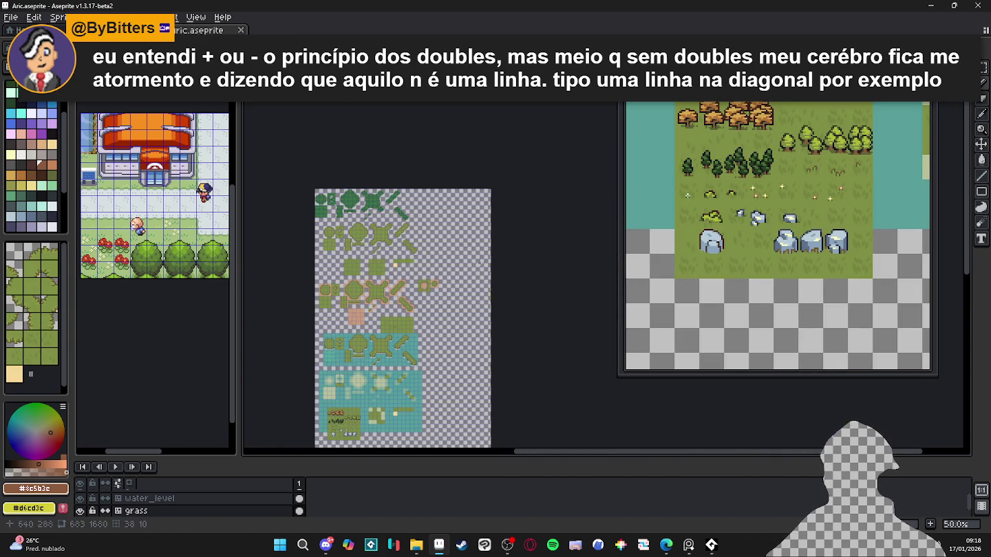
pyautogui.scroll(3, 412, 277)
pyautogui.scroll(2, 413, 277)
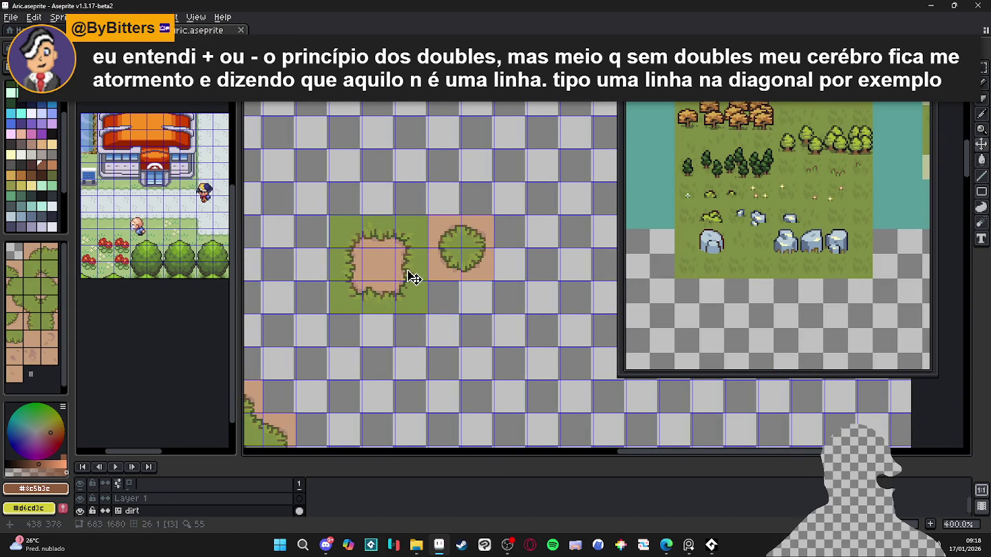
pyautogui.click(130, 498)
pyautogui.scroll(-2, 281, 413)
pyautogui.scroll(4, 281, 413)
pyautogui.moveTo(382, 141); pyautogui.dragTo(606, 280)
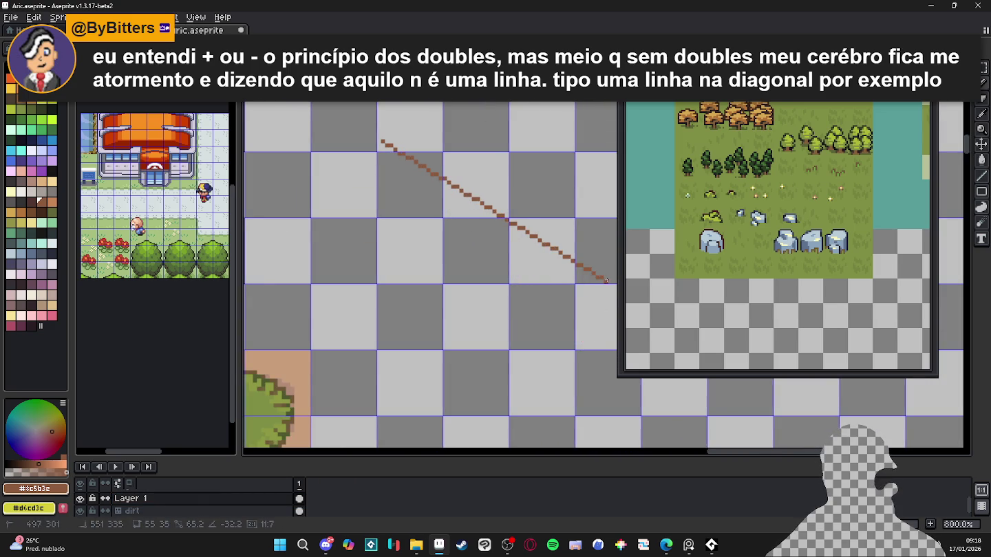
pyautogui.moveTo(606, 280); pyautogui.dragTo(494, 368)
pyautogui.hotkey('ctrl', "'")
pyautogui.moveTo(482, 306); pyautogui.dragTo(446, 262)
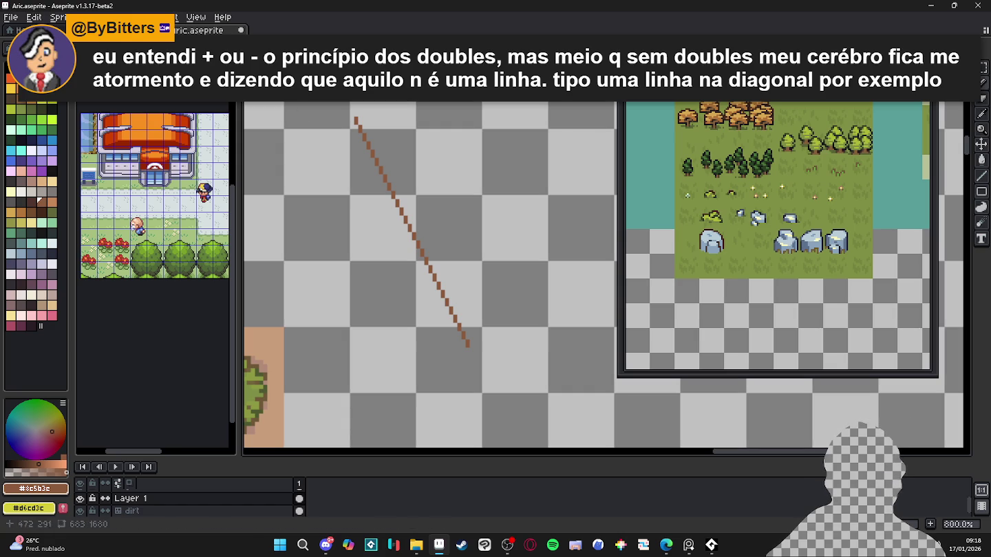
# - Undo the diagonal lines so the canvas is clear again
pyautogui.hotkey('ctrl', 'z')
pyautogui.hotkey('ctrl', 'z')
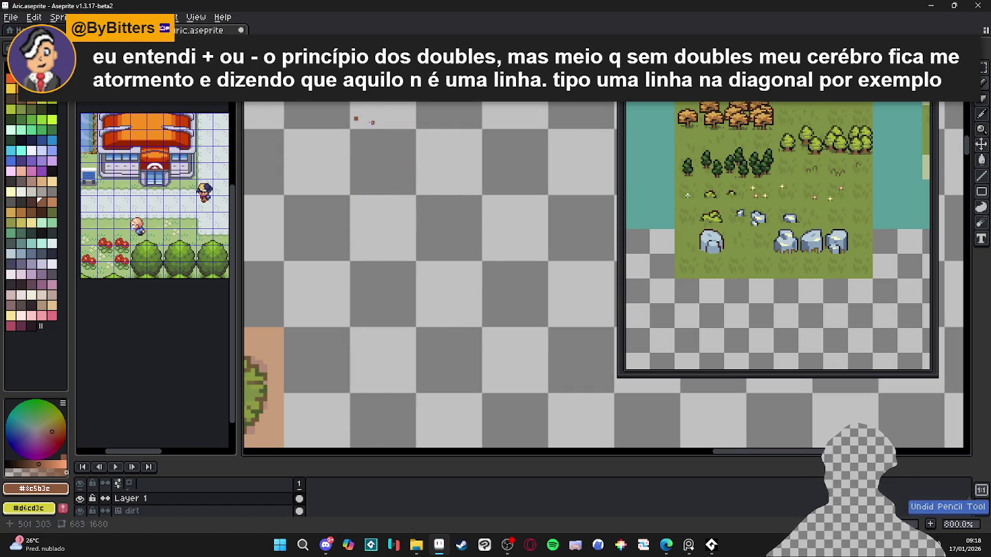
pyautogui.keyDown('shift'); pyautogui.click(509, 313); pyautogui.keyUp('shift')
pyautogui.scroll(1, 523, 316)
pyautogui.scroll(1, 556, 331)
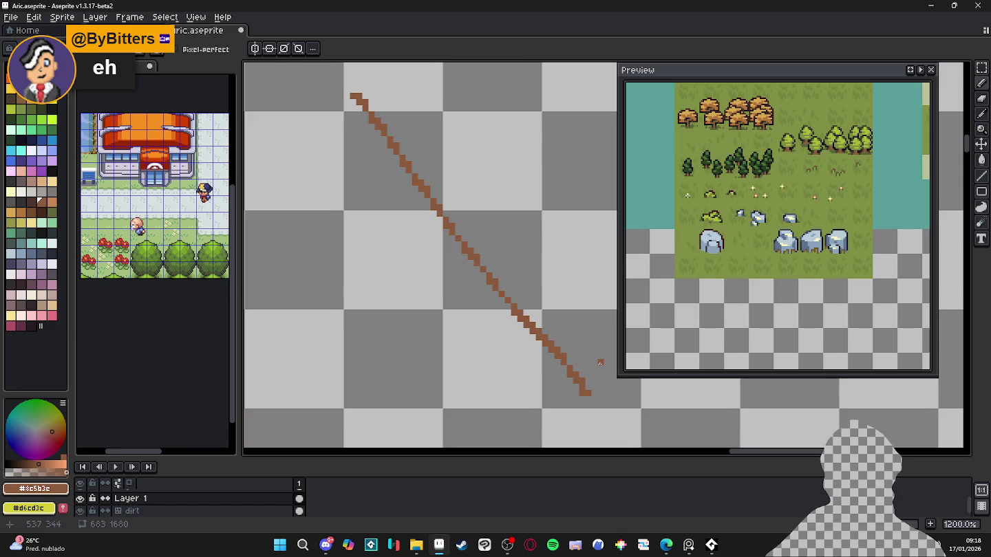
pyautogui.hscroll(2, 571, 348)
pyautogui.scroll(-1, 550, 337)
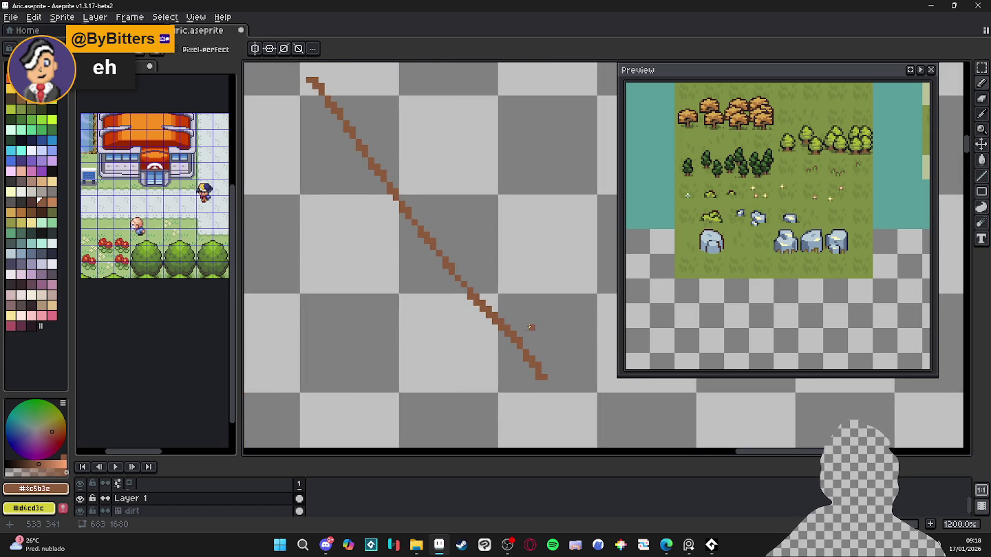
pyautogui.scroll(-3, 525, 327)
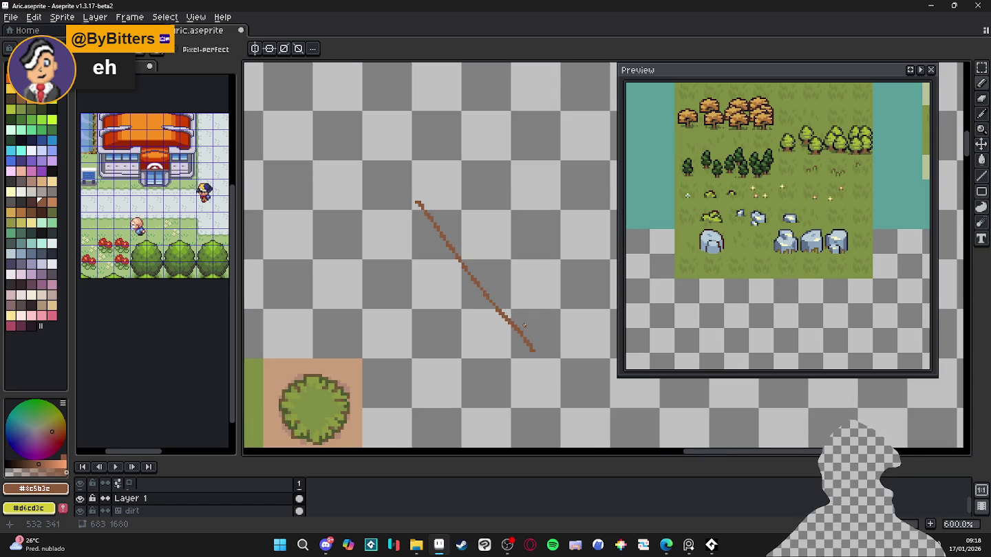
pyautogui.press('ctrl')
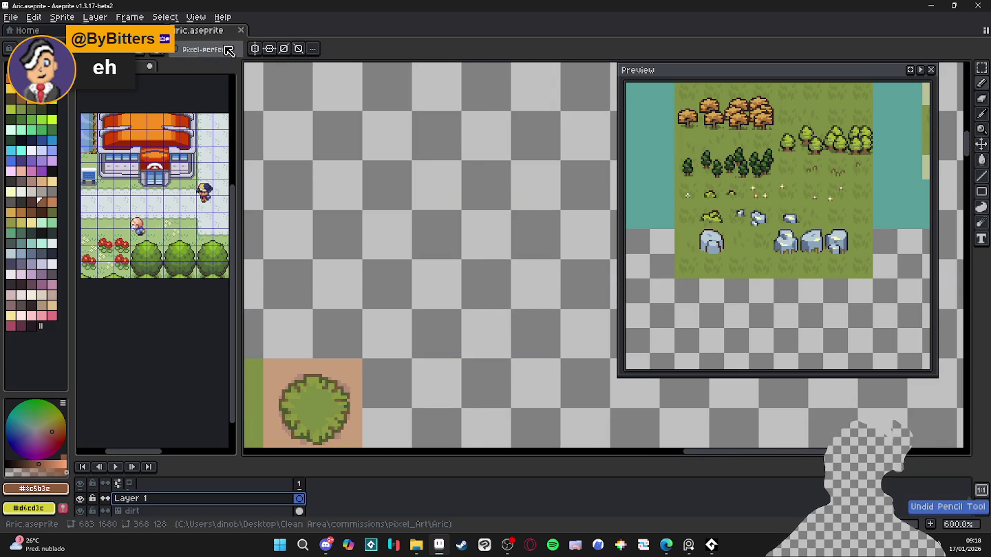
pyautogui.hotkey('ctrl', 'Tab')
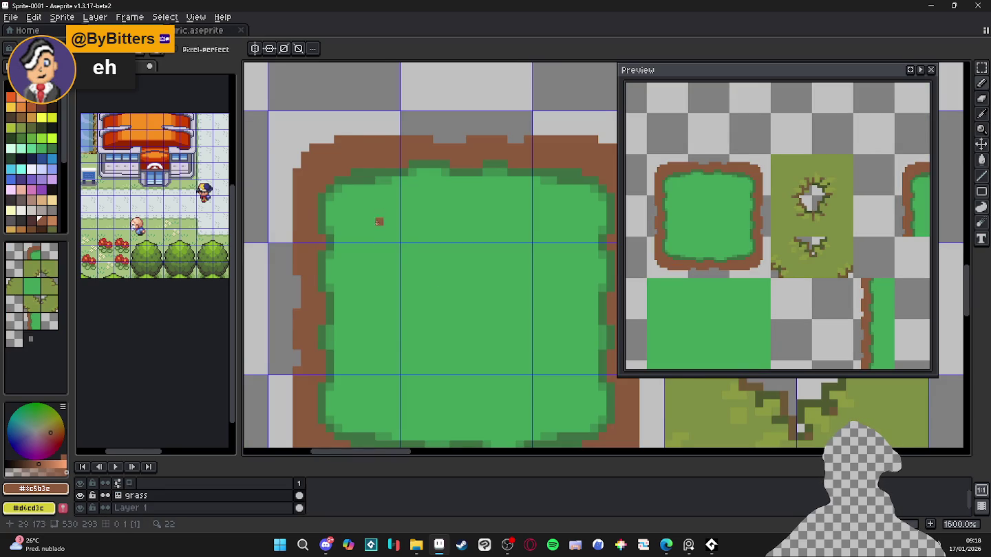
# - Paint dark-green shading down the grass square's left inner edge beside the dirt border
pyautogui.scroll(1, 377, 214)
pyautogui.scroll(1, 366, 144)
pyautogui.scroll(1, 375, 148)
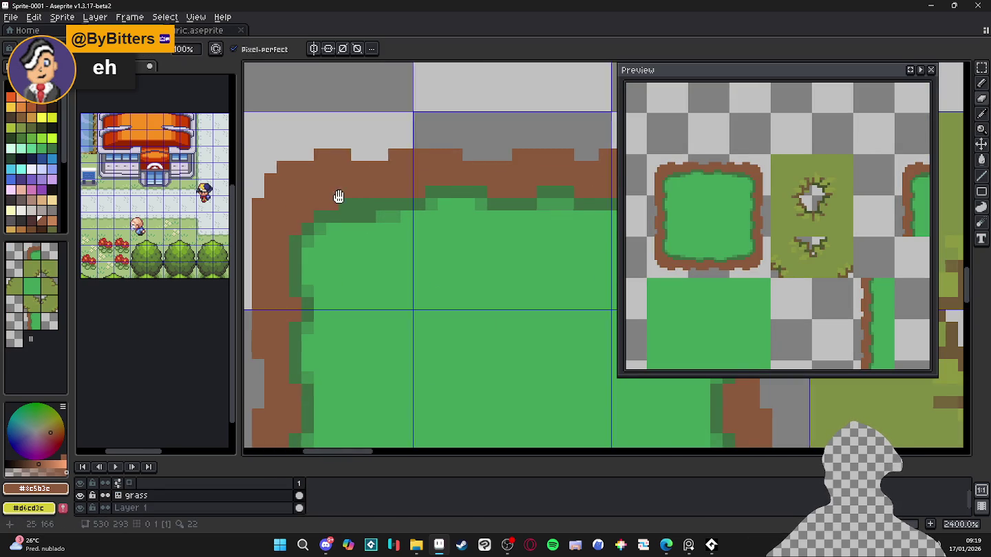
pyautogui.hscroll(-1, 331, 195)
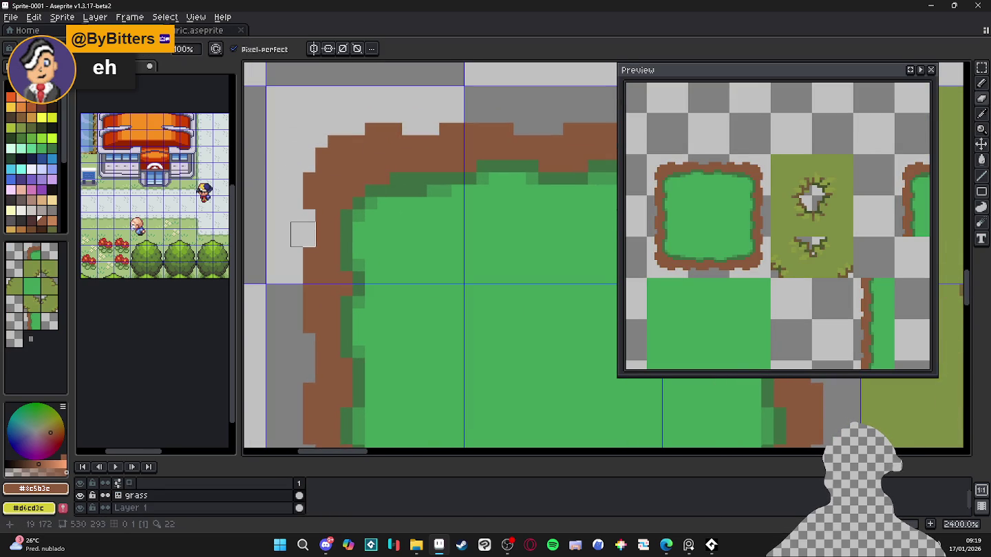
pyautogui.scroll(-1, 315, 256)
pyautogui.scroll(-1, 315, 256)
pyautogui.scroll(-1, 376, 300)
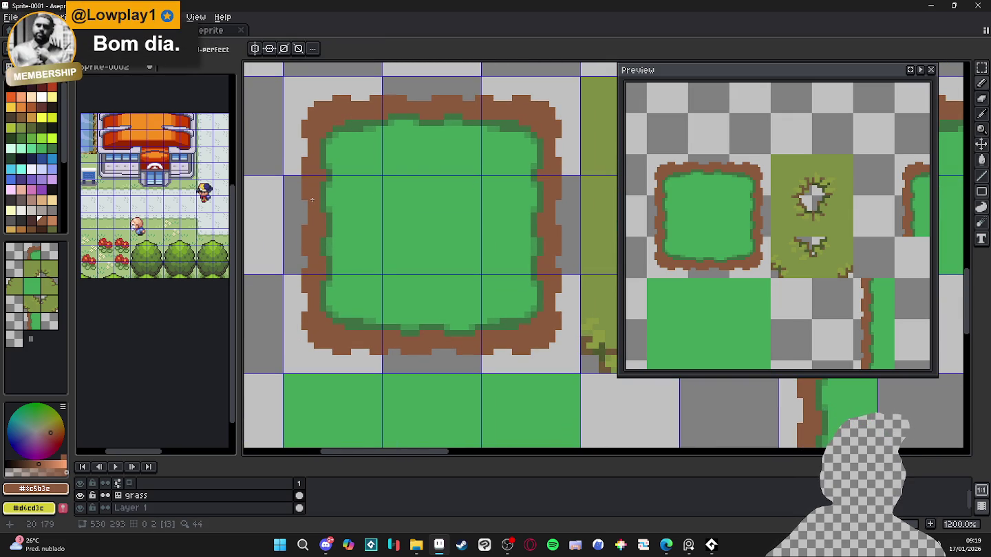
pyautogui.scroll(-1, 313, 213)
pyautogui.scroll(1, 315, 229)
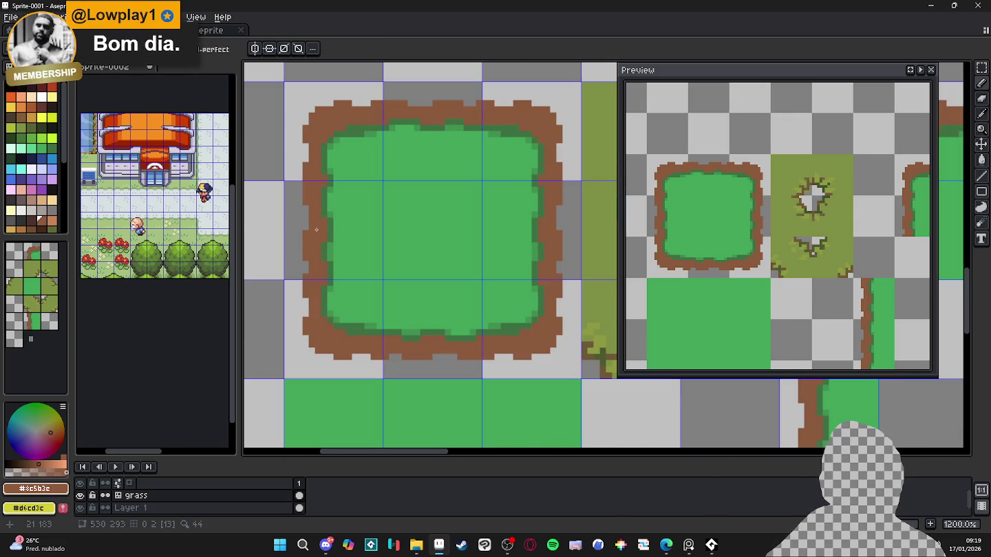
pyautogui.scroll(2, 320, 219)
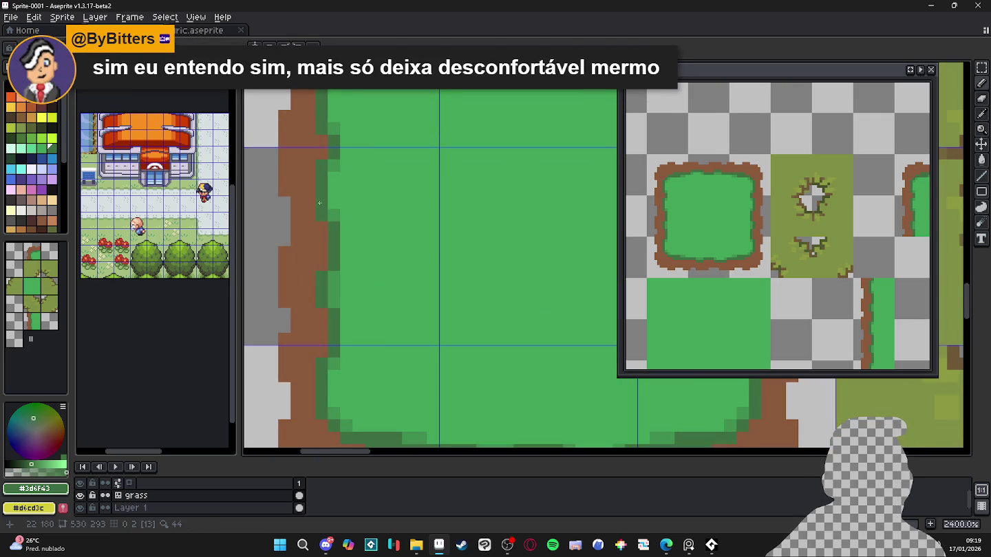
pyautogui.moveTo(312, 201); pyautogui.dragTo(314, 225)
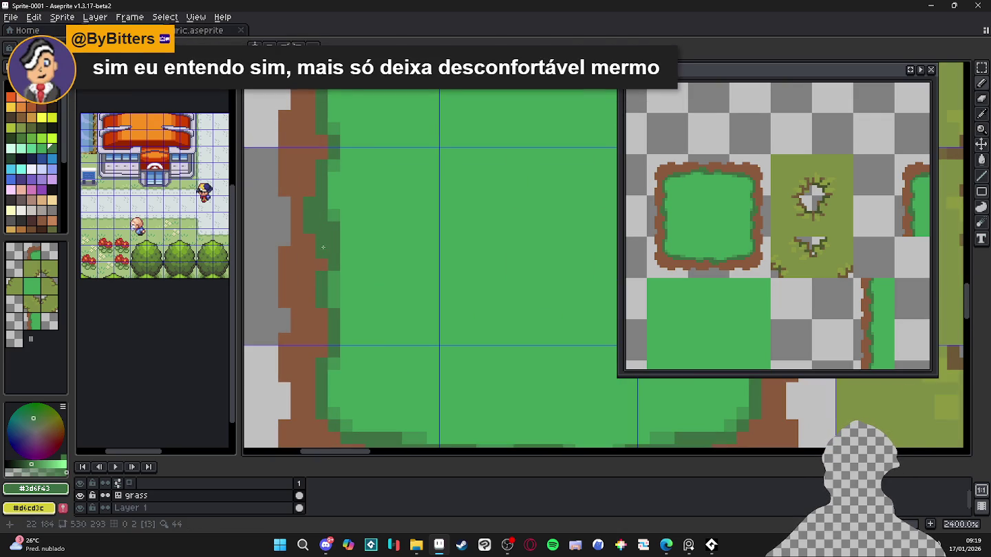
pyautogui.scroll(-5, 323, 246)
pyautogui.scroll(3, 305, 267)
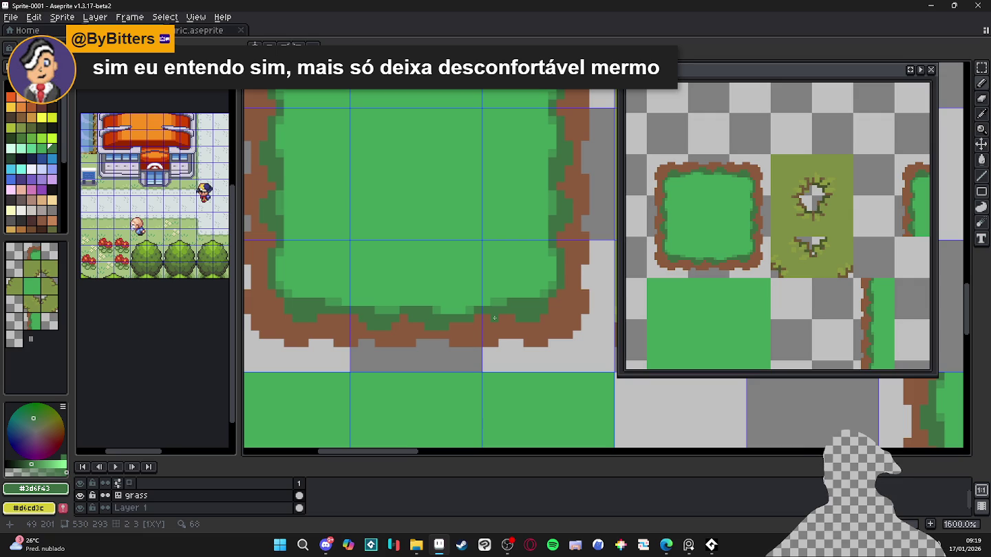
pyautogui.moveTo(506, 255); pyautogui.dragTo(505, 272)
pyautogui.scroll(-1, 505, 256)
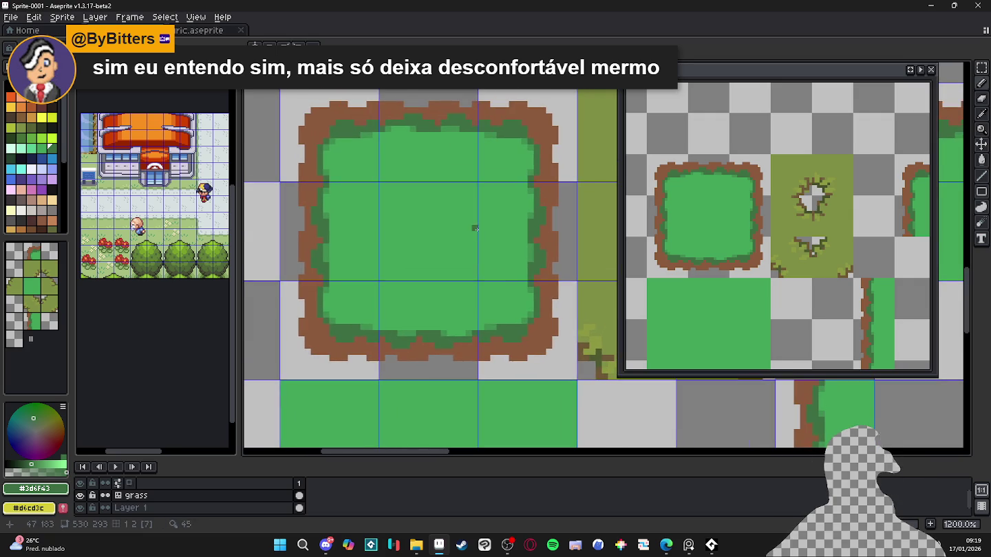
pyautogui.moveTo(511, 221); pyautogui.dragTo(544, 249)
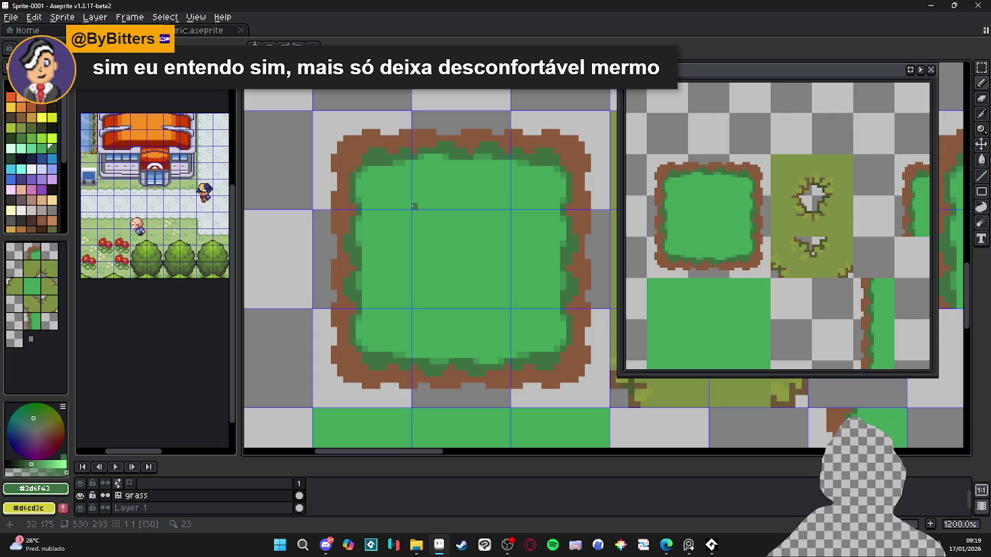
pyautogui.scroll(3, 339, 188)
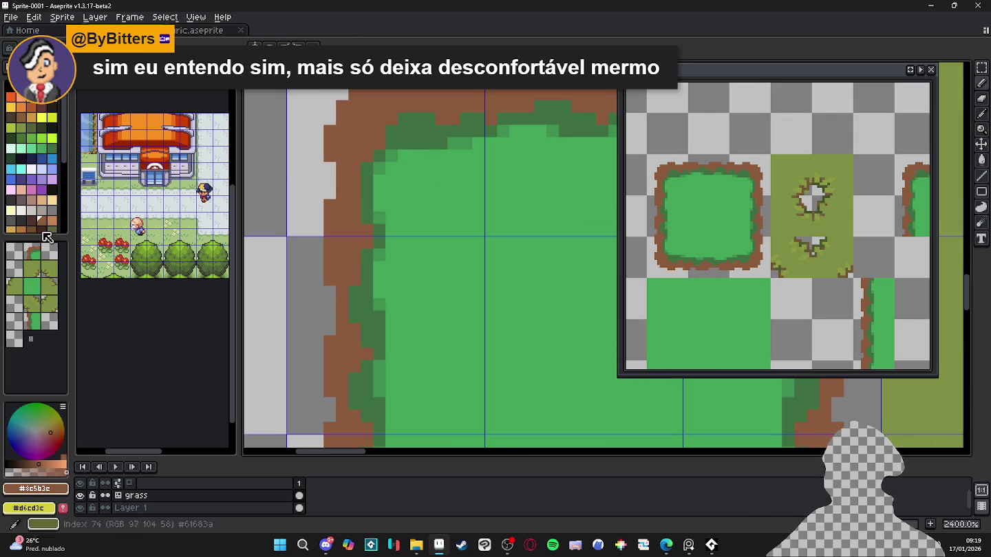
pyautogui.click(31, 221)
# - Outline the dirt border's top and left edges with dark brown pixels
pyautogui.moveTo(348, 193)
pyautogui.mouseDown()
pyautogui.moveTo(354, 181)
pyautogui.moveTo(333, 144)
pyautogui.mouseUp()
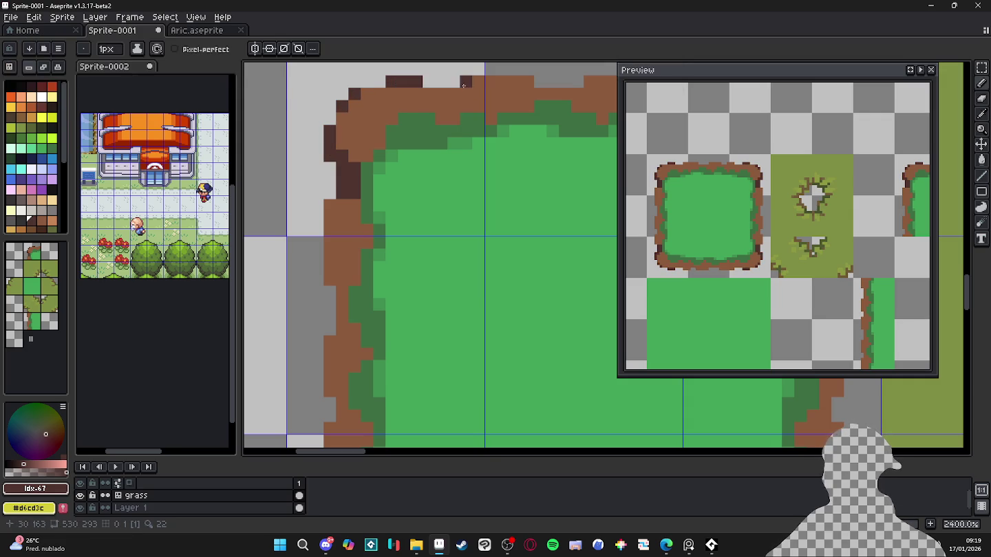
pyautogui.press('ctrl')
pyautogui.moveTo(456, 110); pyautogui.dragTo(422, 93)
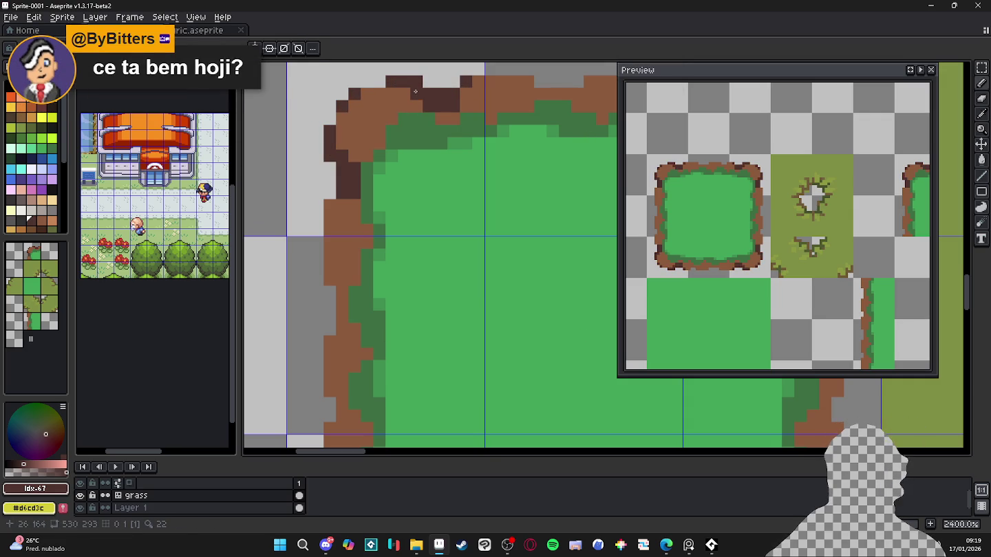
pyautogui.moveTo(357, 200); pyautogui.dragTo(367, 196)
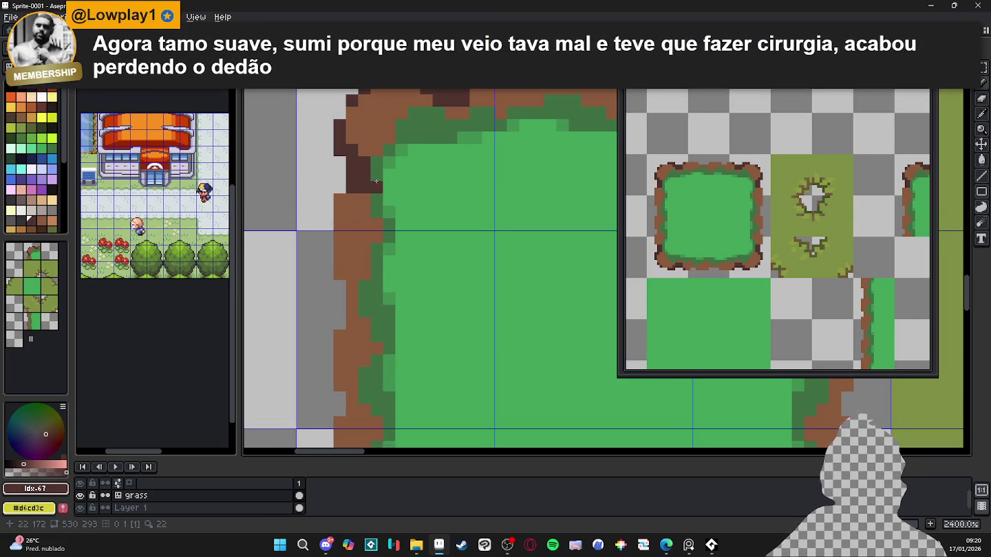
pyautogui.click(340, 200)
pyautogui.click(340, 249)
pyautogui.moveTo(340, 274)
pyautogui.mouseDown()
pyautogui.moveTo(355, 324)
pyautogui.moveTo(340, 336)
pyautogui.mouseUp()
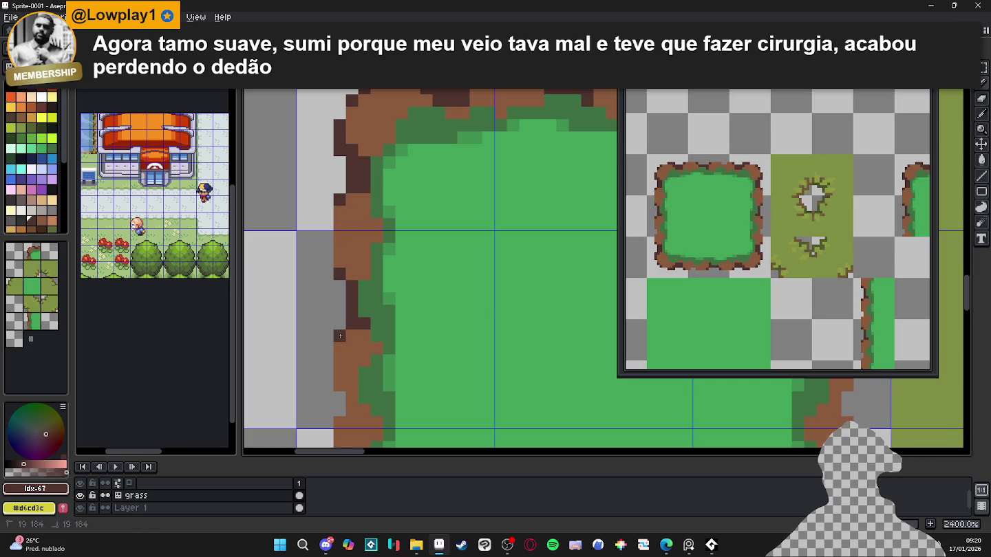
pyautogui.click(339, 385)
pyautogui.moveTo(350, 396); pyautogui.dragTo(361, 330)
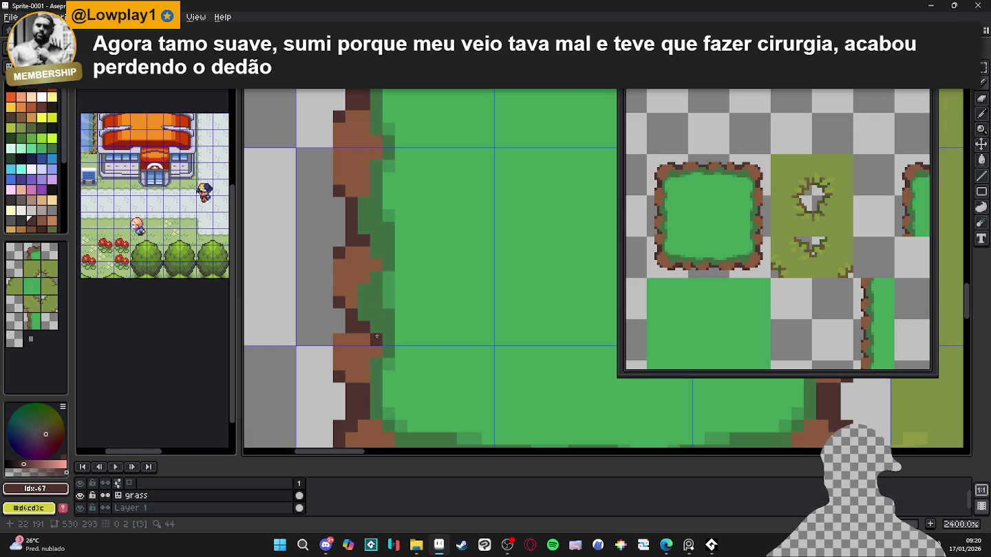
pyautogui.scroll(-1, 385, 289)
pyautogui.moveTo(368, 231); pyautogui.dragTo(355, 218)
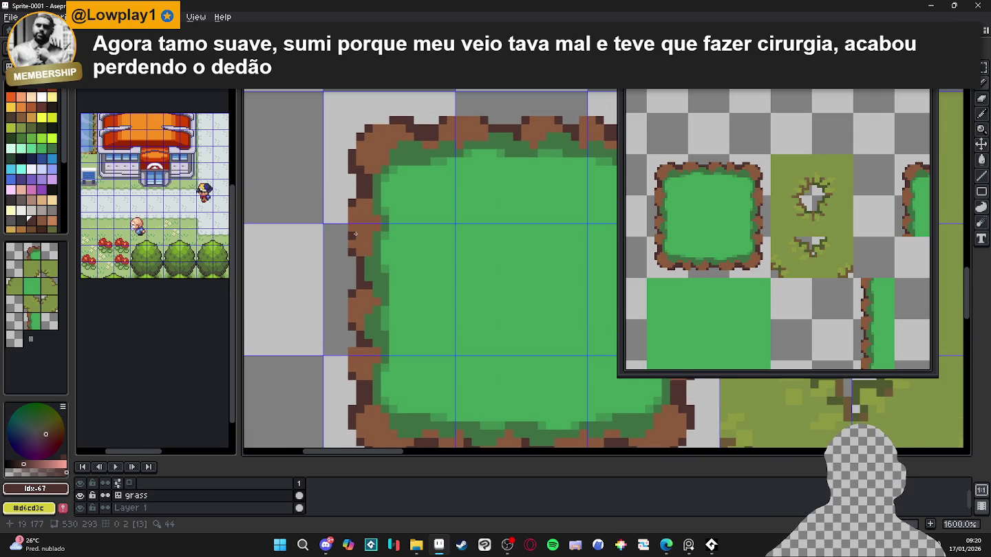
pyautogui.scroll(1, 355, 234)
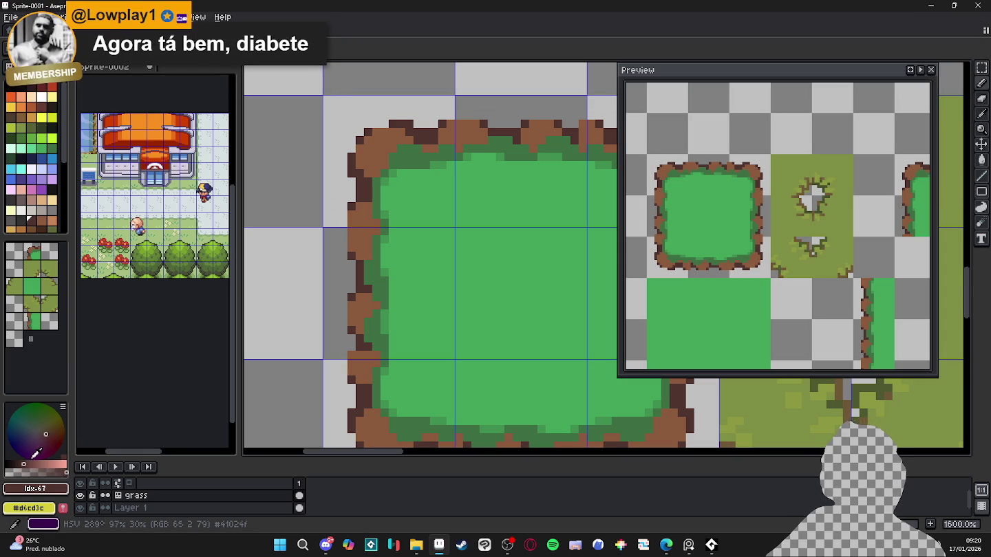
# - Shade the left dirt edge with mid-brown #724a38 and sample browns near the bottom edge
pyautogui.click(33, 472)
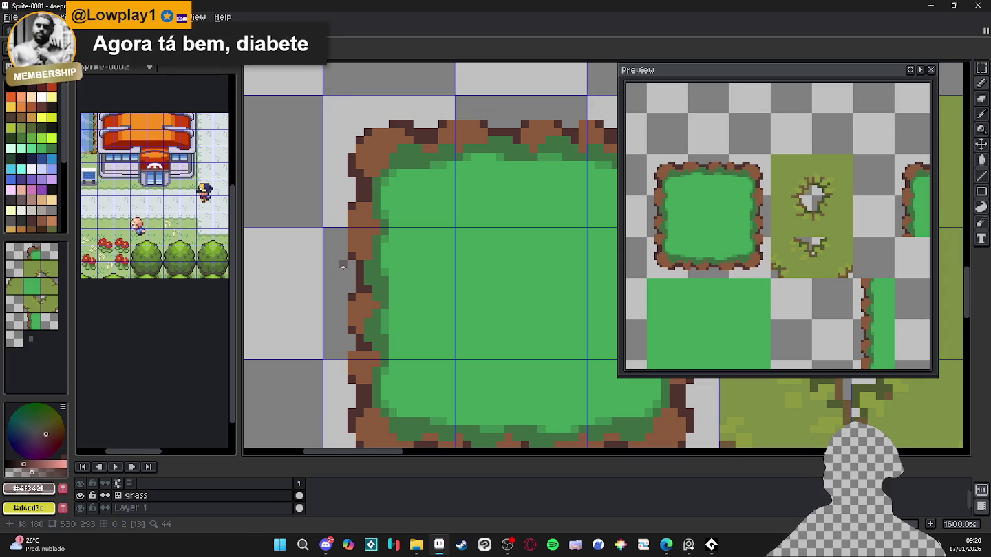
pyautogui.keyDown('alt'); pyautogui.click(356, 208); pyautogui.keyUp('alt')
pyautogui.moveTo(350, 218)
pyautogui.mouseDown()
pyautogui.moveTo(355, 253)
pyautogui.moveTo(359, 229)
pyautogui.mouseUp()
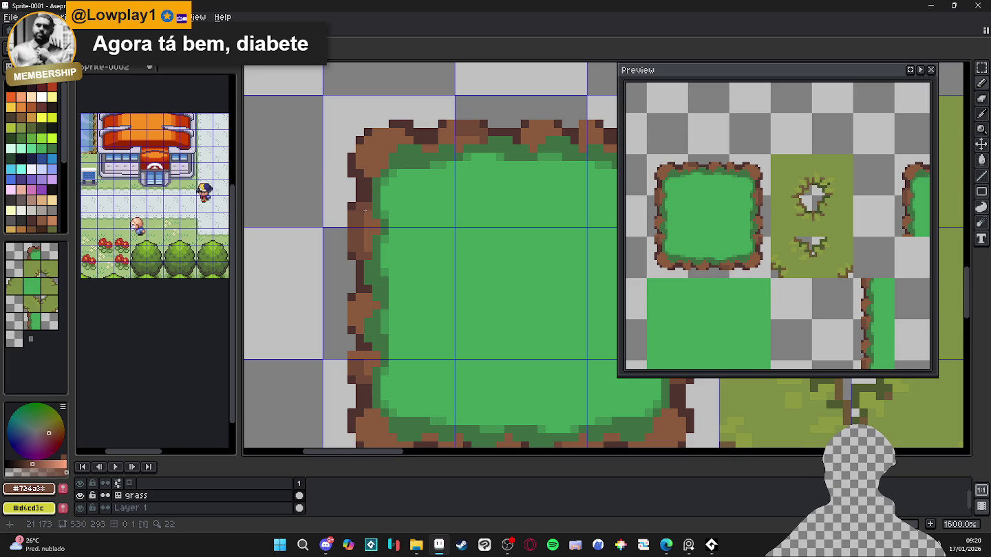
pyautogui.moveTo(352, 323); pyautogui.dragTo(359, 298)
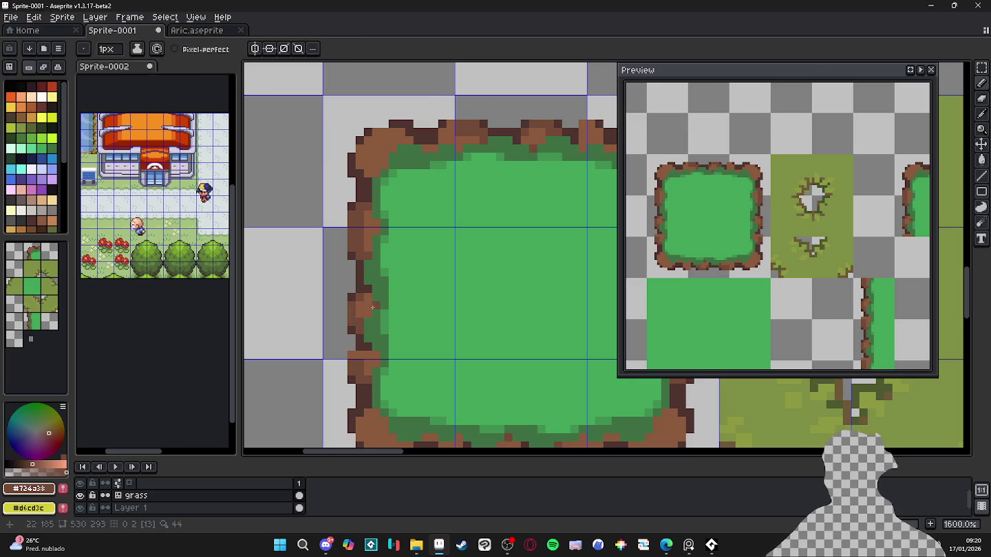
pyautogui.scroll(-2, 368, 308)
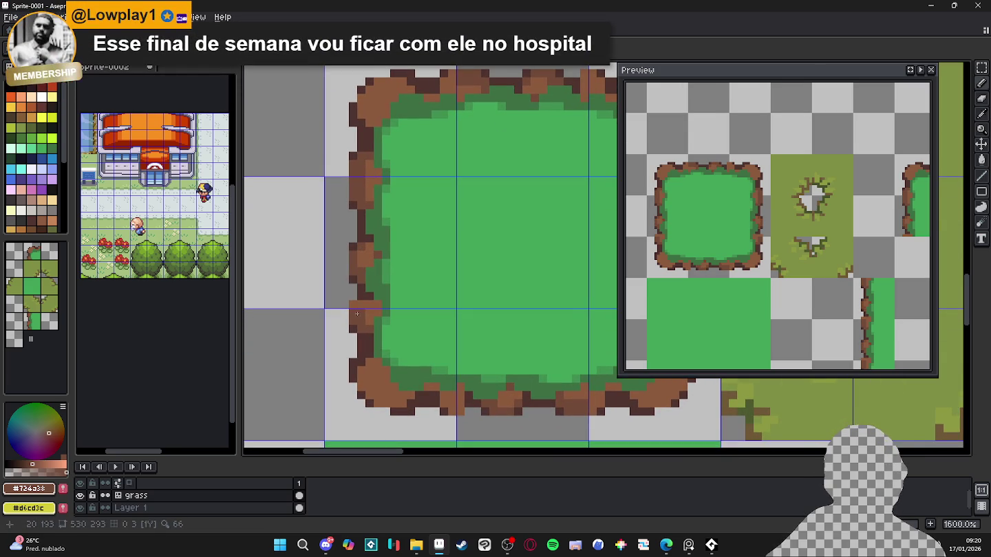
pyautogui.scroll(-1, 361, 319)
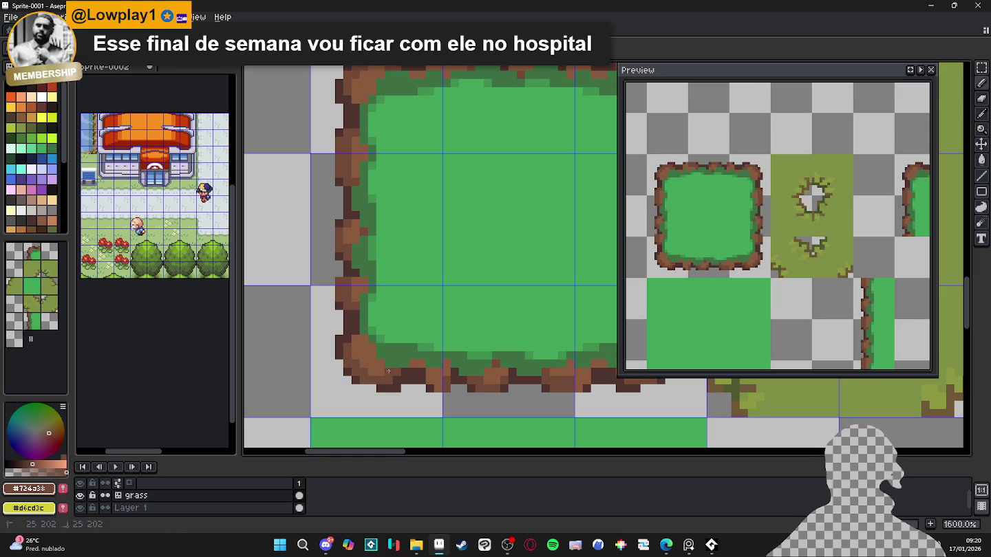
pyautogui.moveTo(389, 359); pyautogui.dragTo(369, 352)
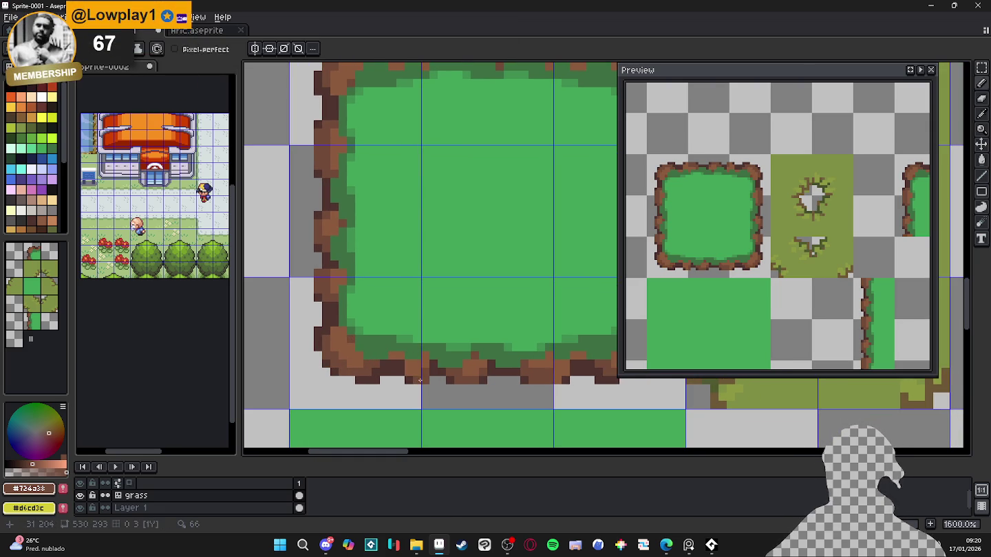
pyautogui.moveTo(411, 375); pyautogui.dragTo(389, 373)
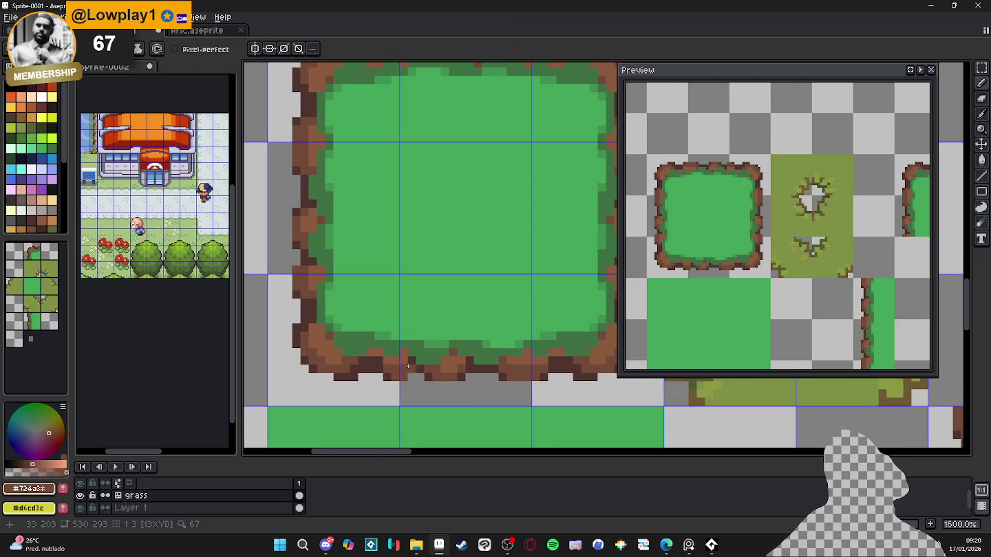
pyautogui.keyDown('alt'); pyautogui.click(412, 367); pyautogui.keyUp('alt')
pyautogui.moveTo(521, 365); pyautogui.dragTo(448, 349)
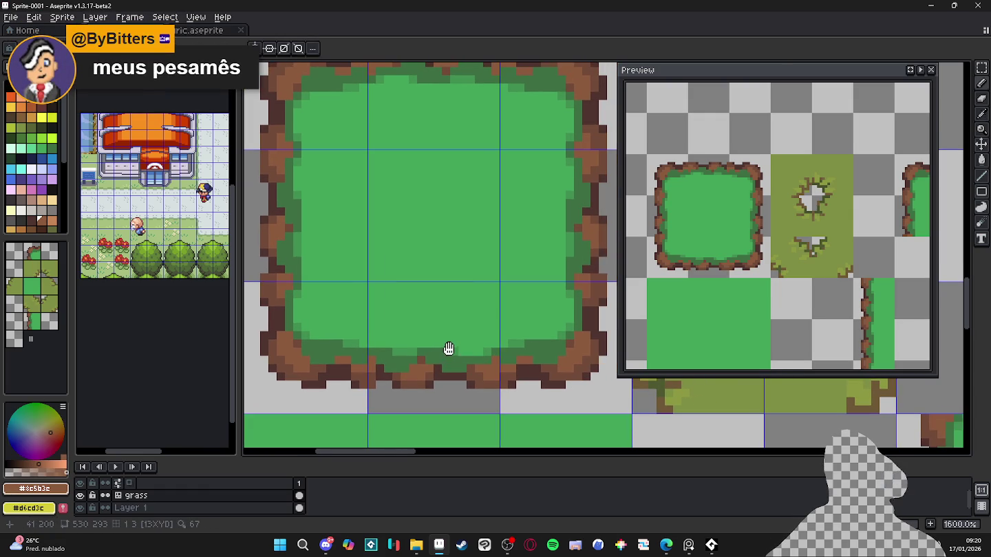
pyautogui.keyDown('alt'); pyautogui.click(527, 360); pyautogui.keyUp('alt')
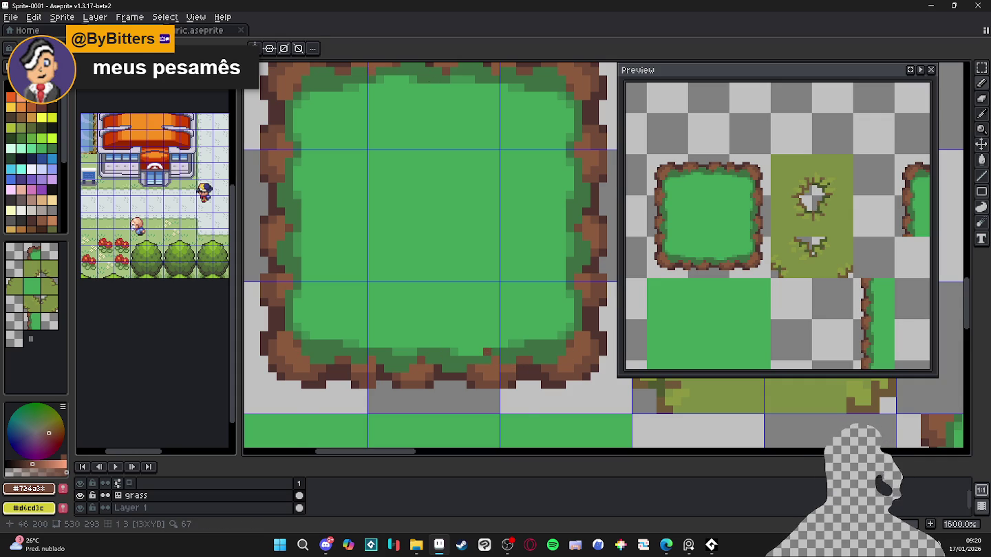
pyautogui.scroll(-1, 485, 351)
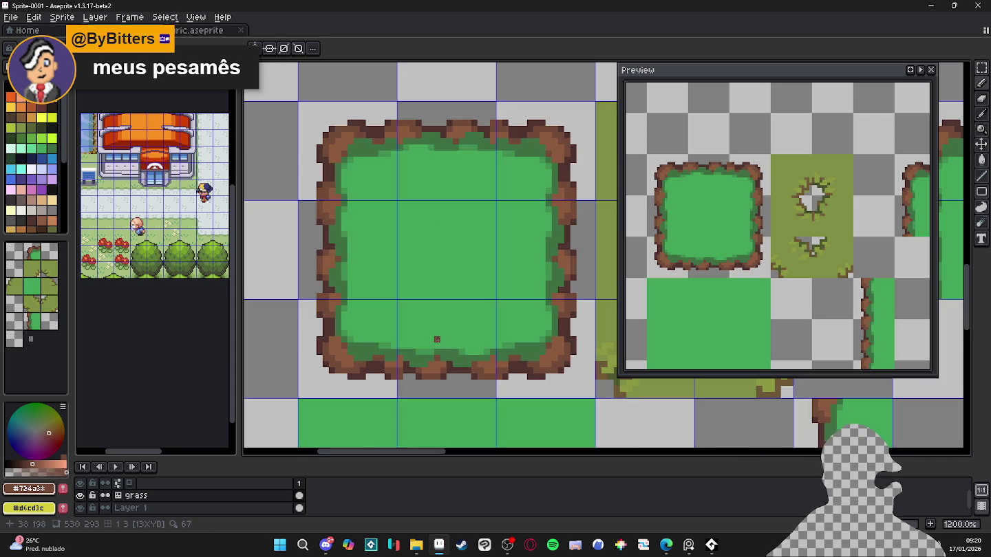
pyautogui.scroll(-2, 369, 172)
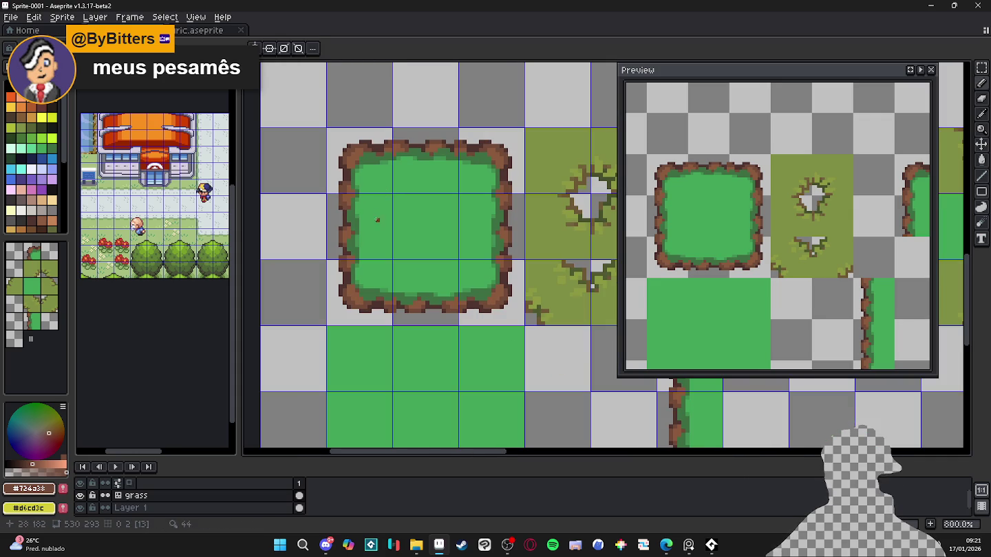
# - Eyedrop the light and dark grass greens from the canvas
pyautogui.scroll(3, 360, 232)
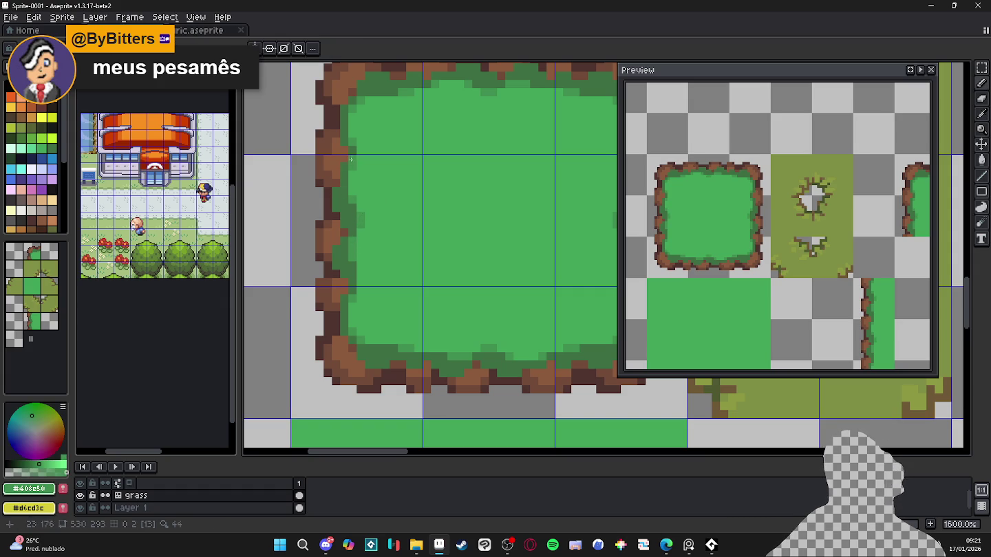
pyautogui.keyDown('alt'); pyautogui.click(410, 91); pyautogui.keyUp('alt')
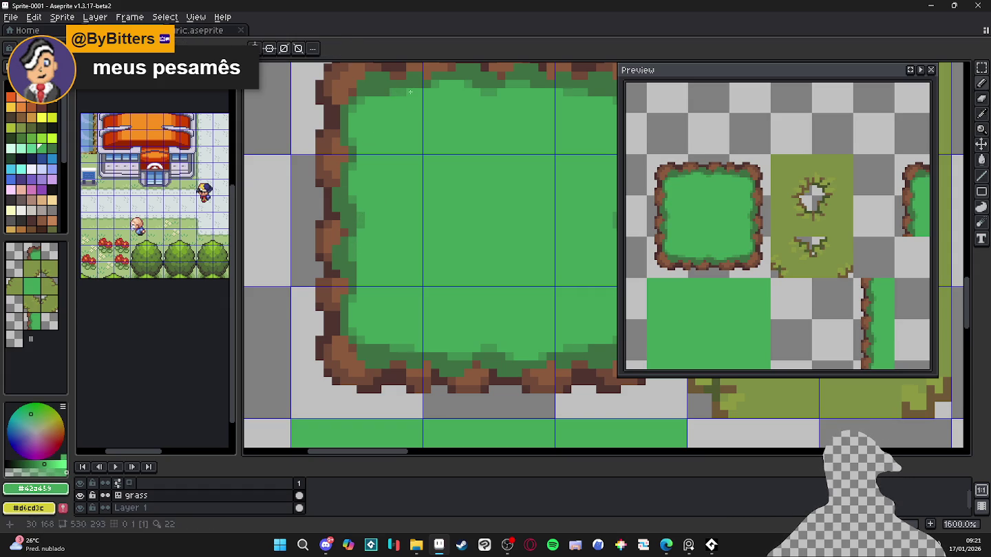
pyautogui.keyDown('alt'); pyautogui.click(400, 90); pyautogui.keyUp('alt')
# - At 800% zoom, marquee-select the full 3x3 grass patch including its dirt border
pyautogui.scroll(-3, 394, 145)
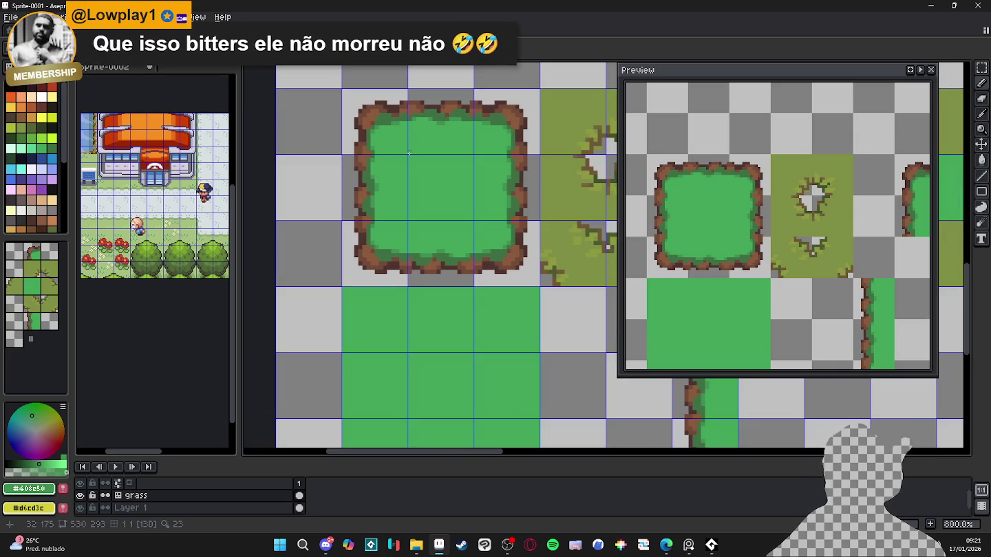
pyautogui.moveTo(408, 153); pyautogui.dragTo(368, 198)
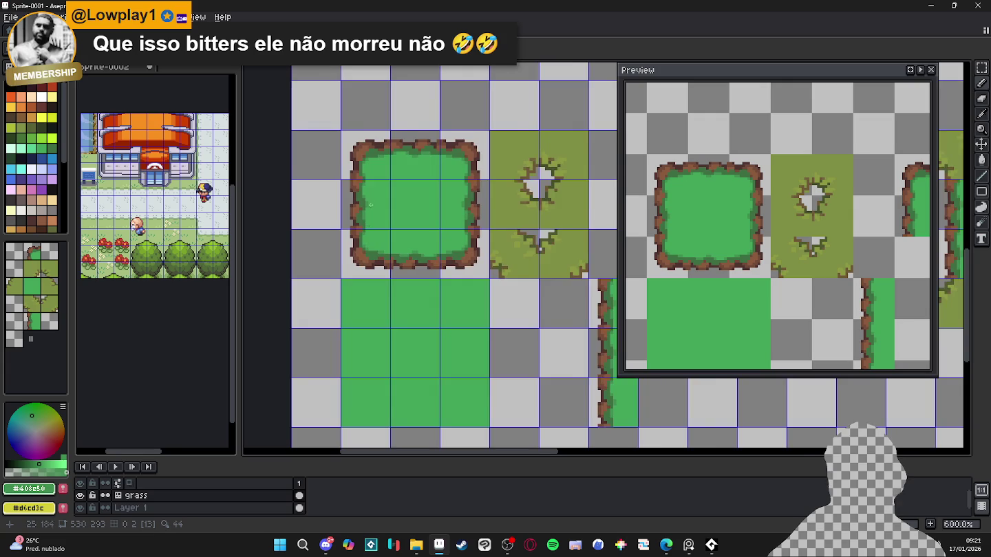
pyautogui.moveTo(338, 139); pyautogui.dragTo(527, 303)
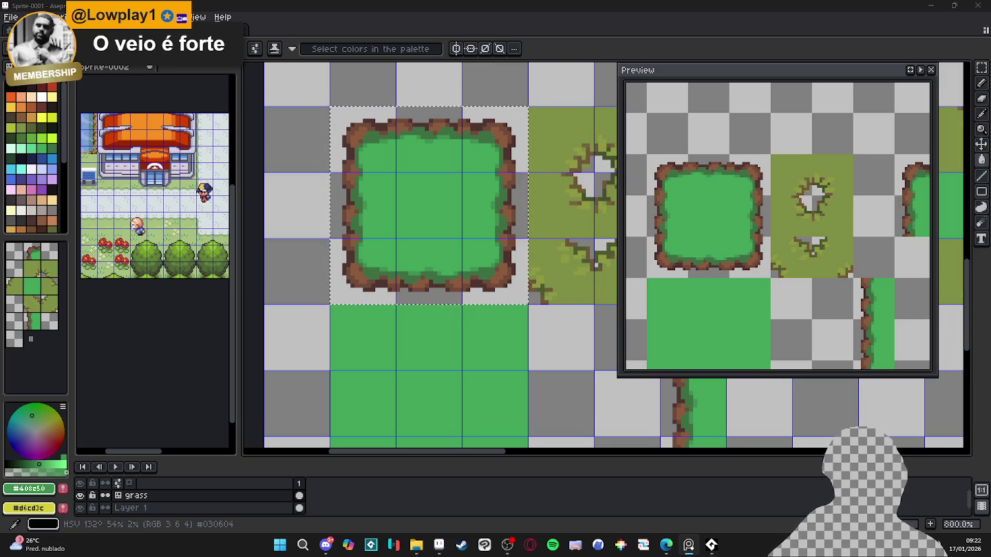
# - Switch to the Lospec palette page in the Edge browser
pyautogui.click(666, 545)
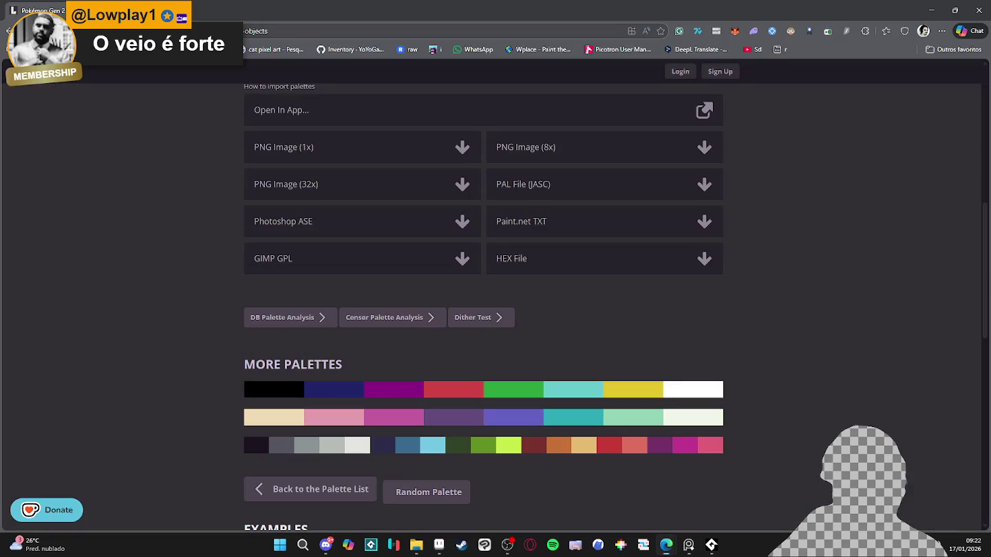
# - Minimize the Edge window with the Lospec palette to return to Aseprite
pyautogui.click(666, 545)
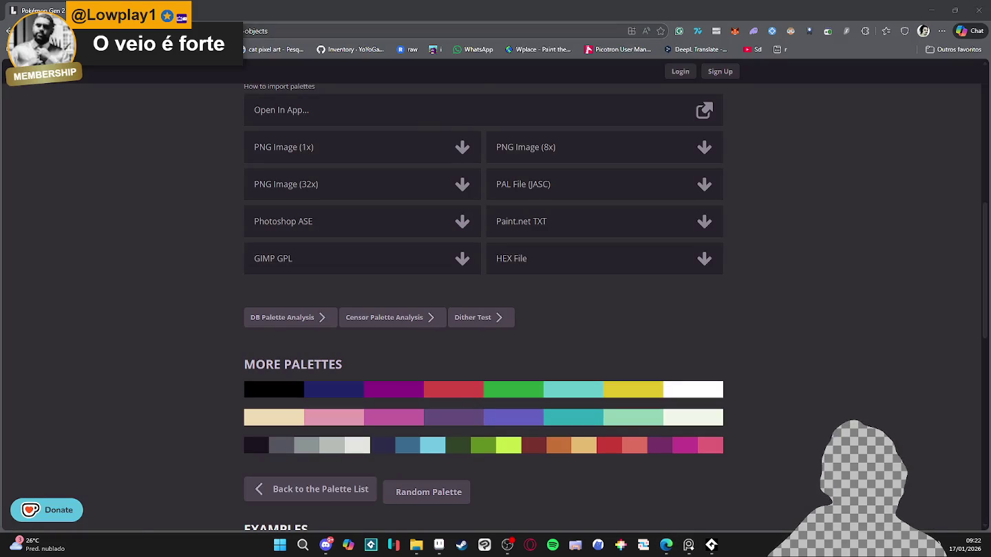
pyautogui.click(665, 544)
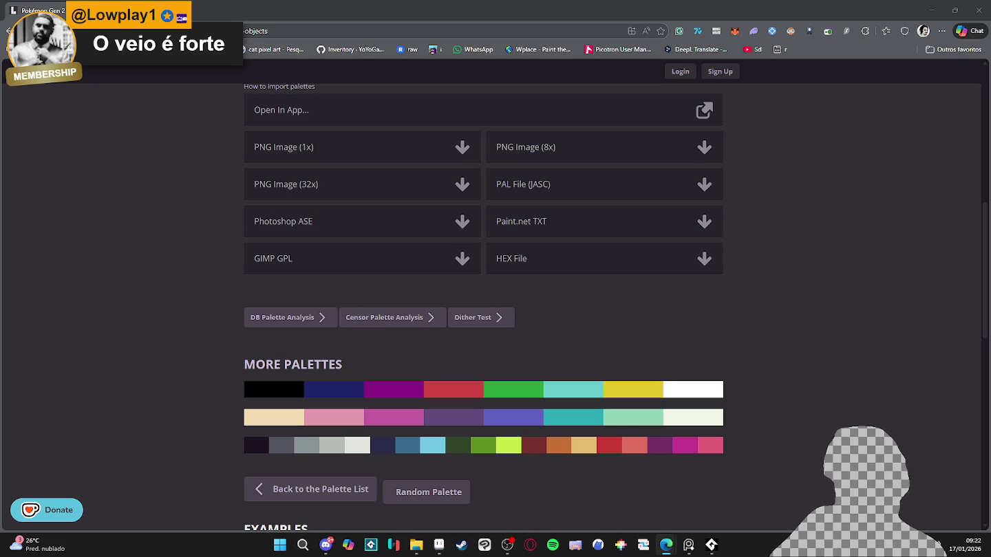
pyautogui.click(931, 10)
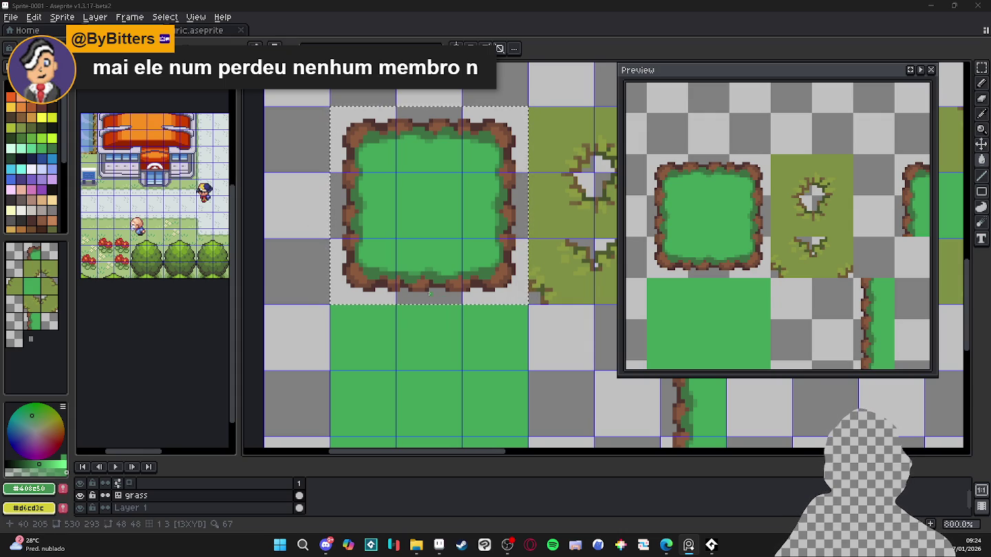
# - Give the selected grass island tile a white Edit > FX > Outline, then grow the selection one pixel
pyautogui.scroll(3, 427, 288)
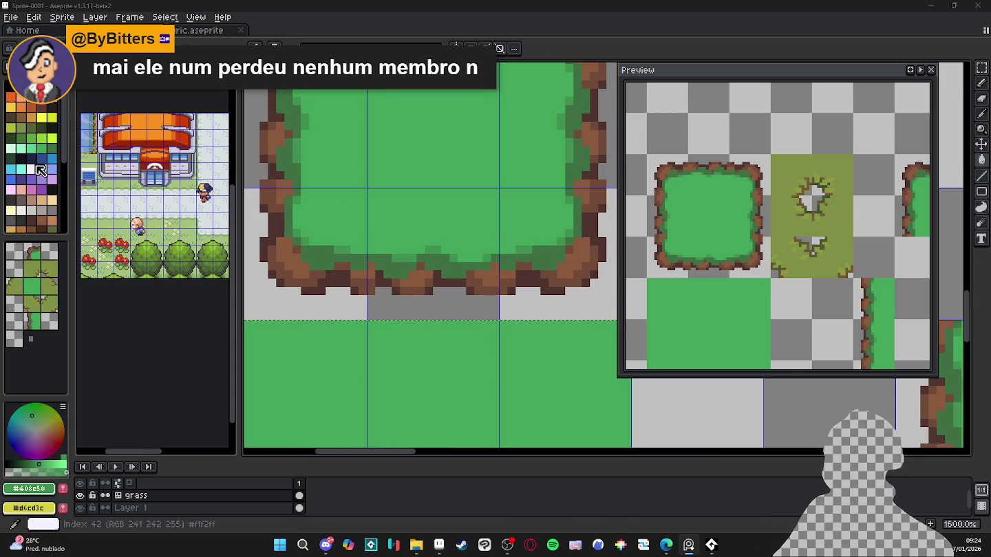
pyautogui.click(20, 154)
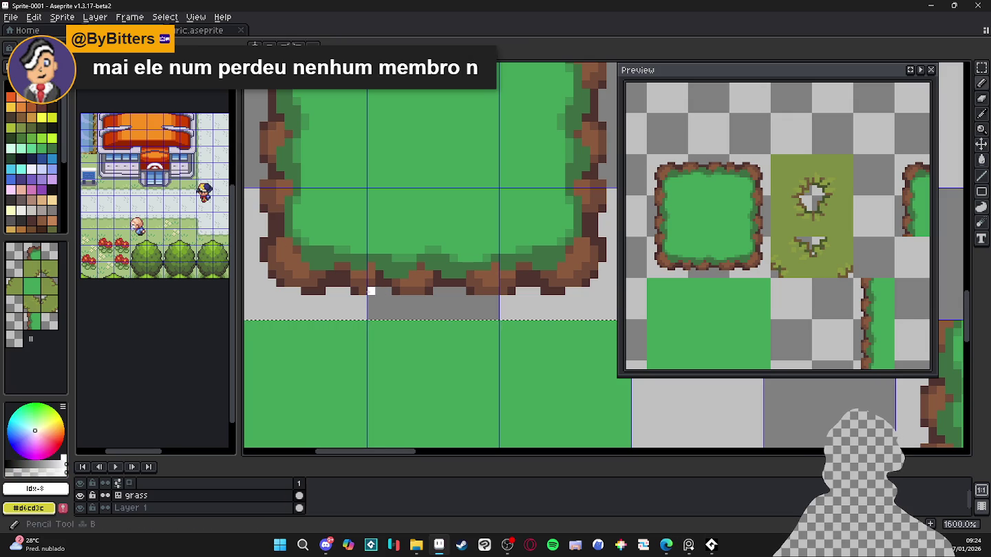
pyautogui.scroll(-3, 359, 295)
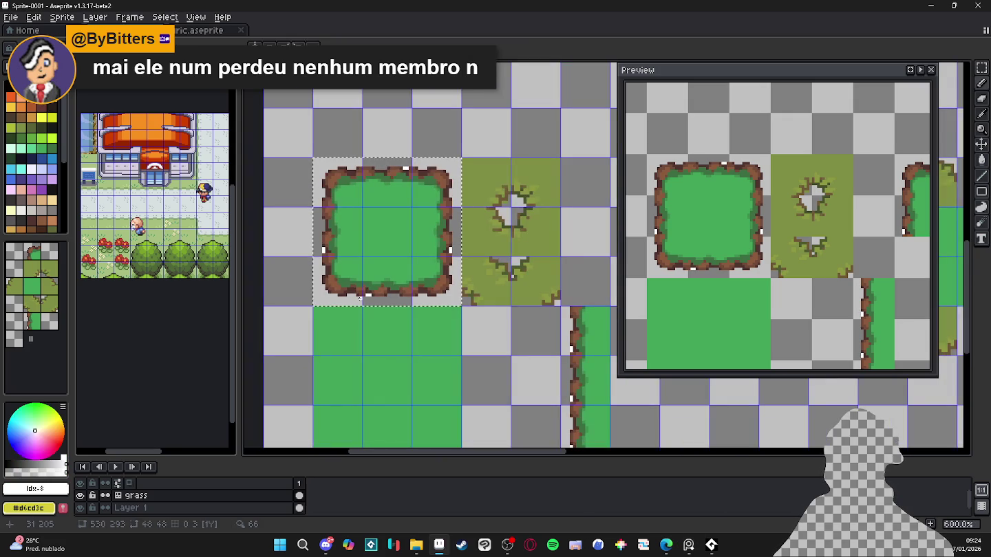
pyautogui.click(328, 177)
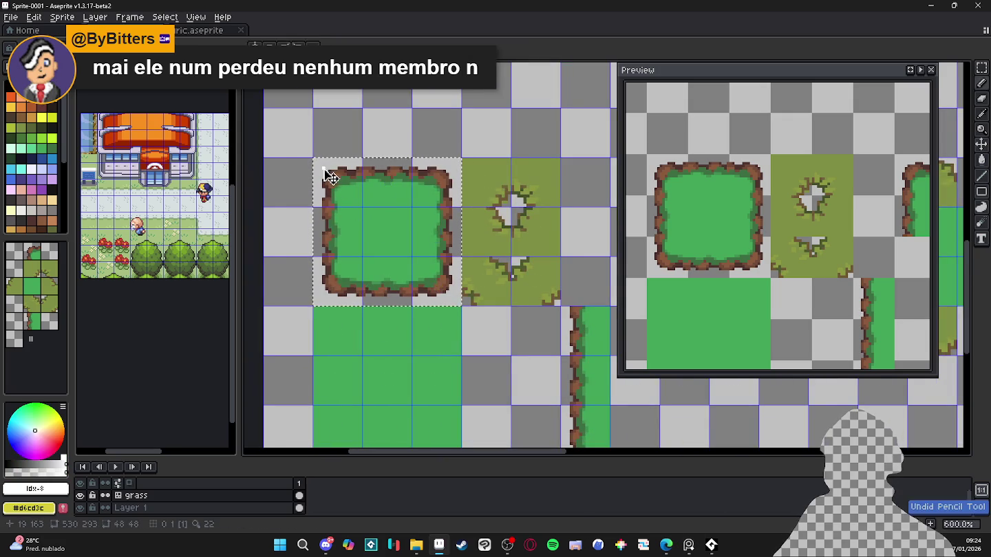
pyautogui.moveTo(318, 163); pyautogui.dragTo(460, 305)
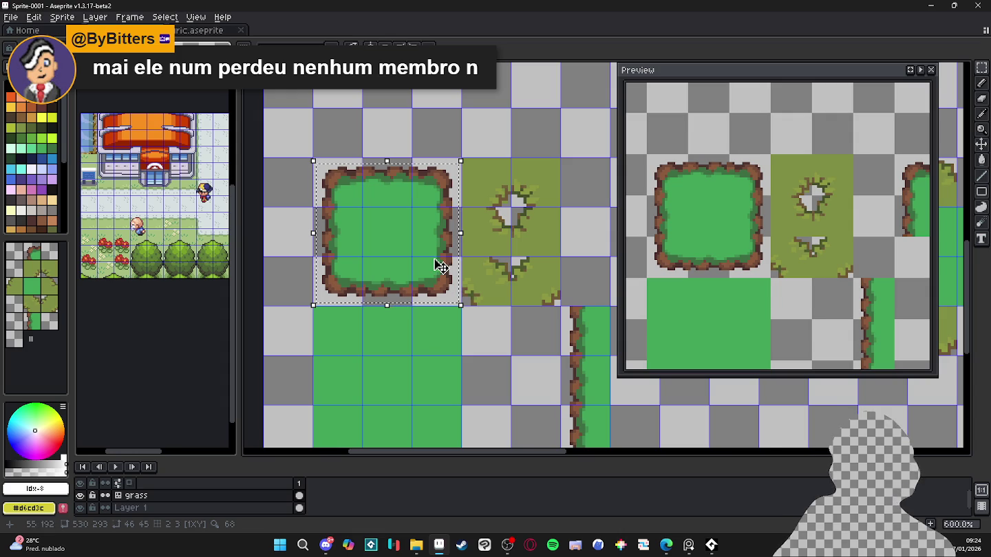
pyautogui.hotkey('shift', 'o')
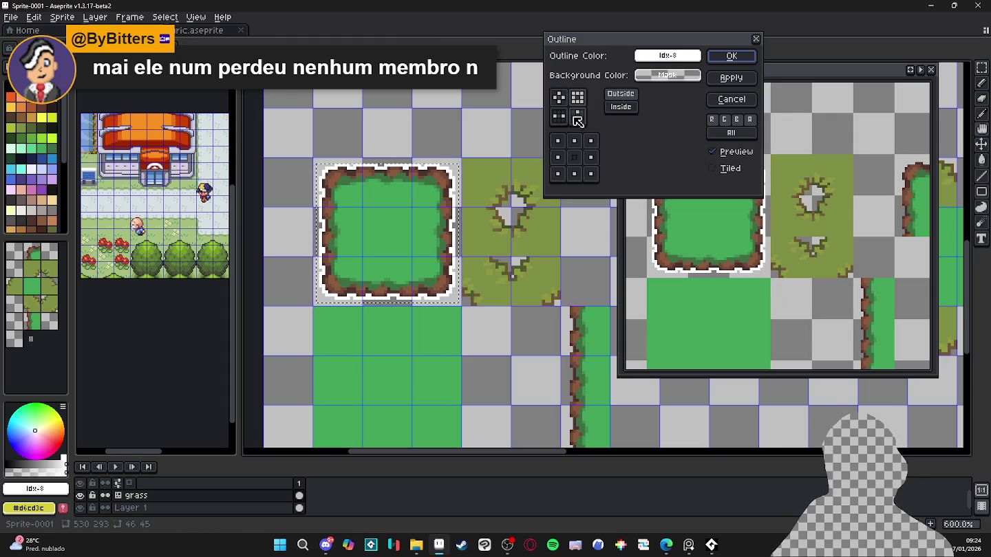
pyautogui.click(731, 56)
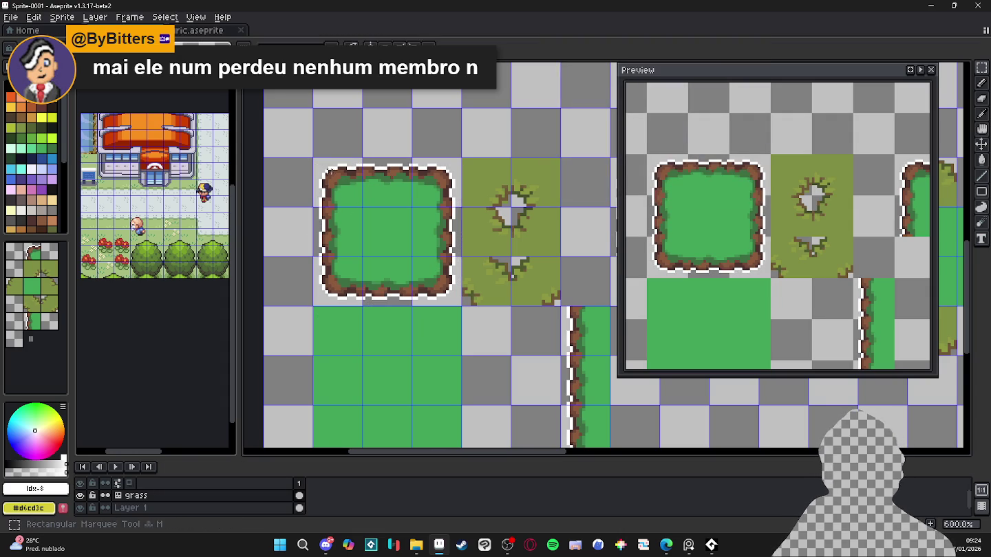
pyautogui.moveTo(310, 155); pyautogui.dragTo(464, 308)
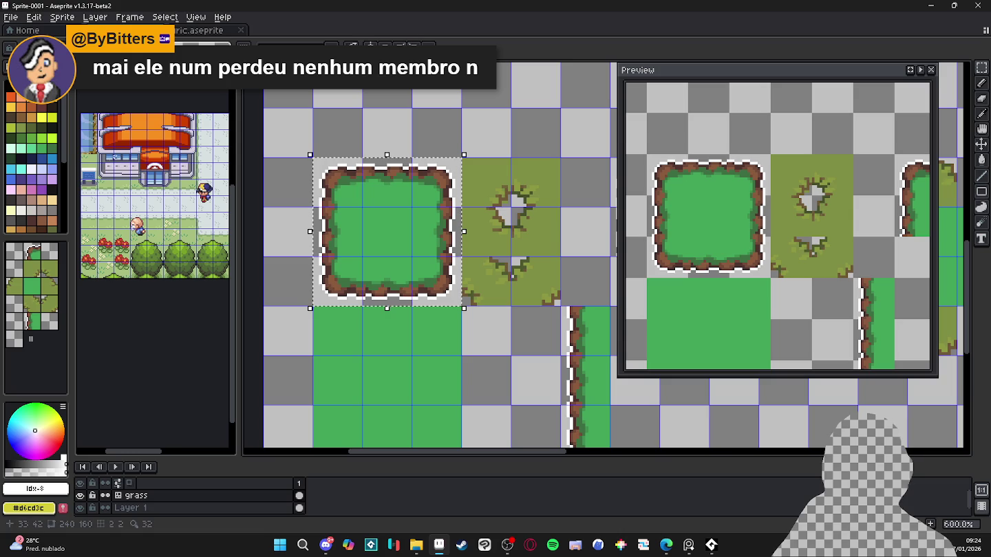
# - Bucket-fill the transparent area around the island blue, then refill it with lighter cyan
pyautogui.click(52, 170)
pyautogui.click(317, 297)
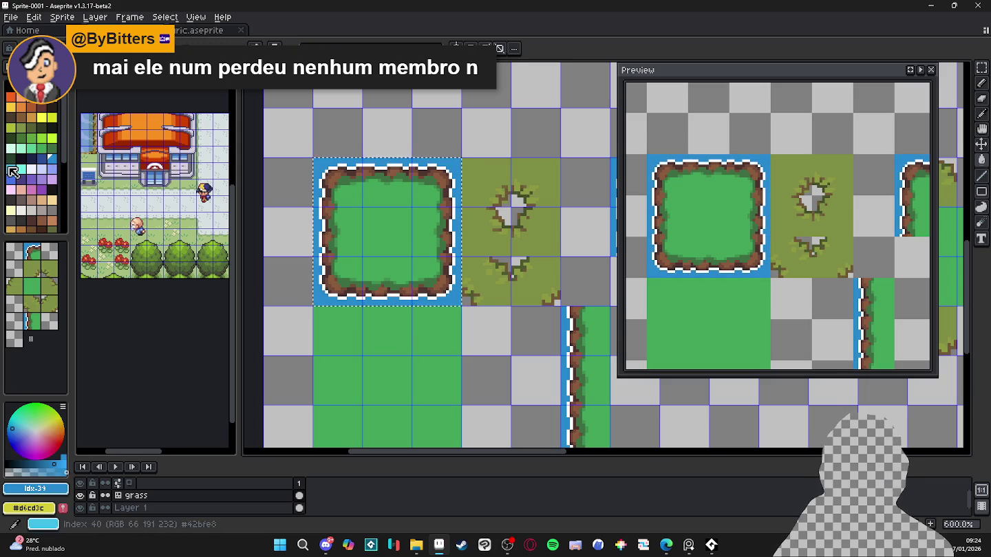
pyautogui.click(11, 170)
pyautogui.click(356, 298)
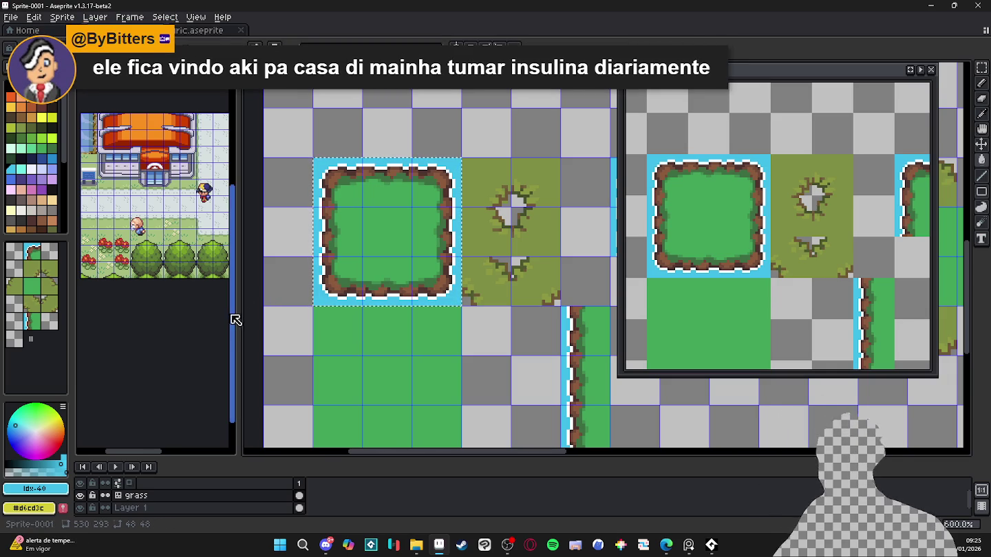
pyautogui.scroll(5, 274, 300)
pyautogui.scroll(-4, 323, 292)
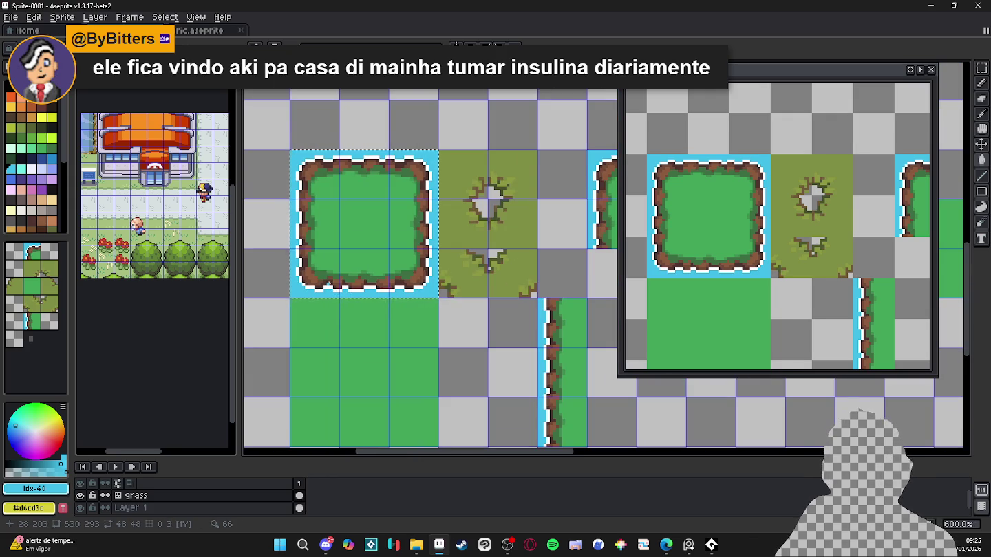
pyautogui.scroll(3, 308, 284)
pyautogui.scroll(1, 308, 284)
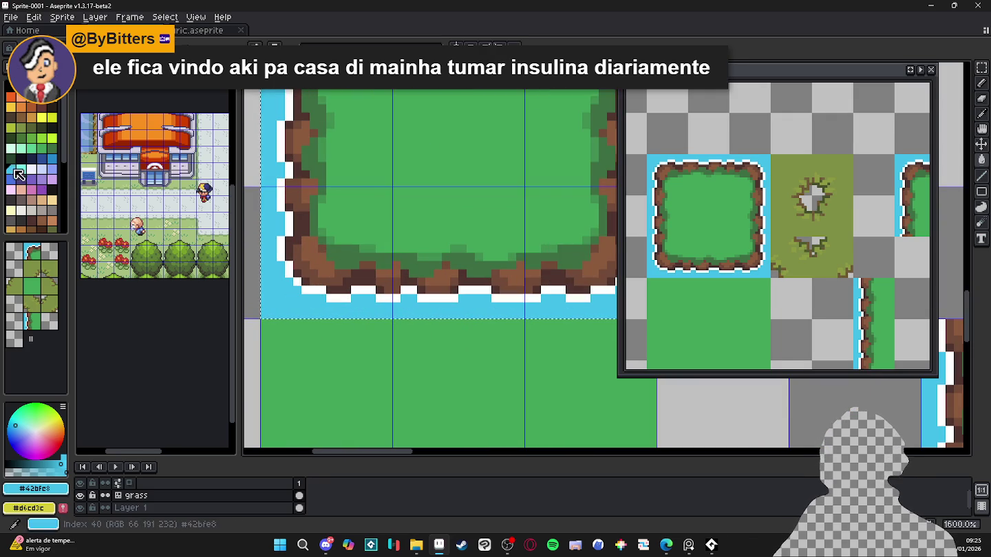
# - Pencil a dark blue shading strip along the bottom of the island's water
pyautogui.click(42, 158)
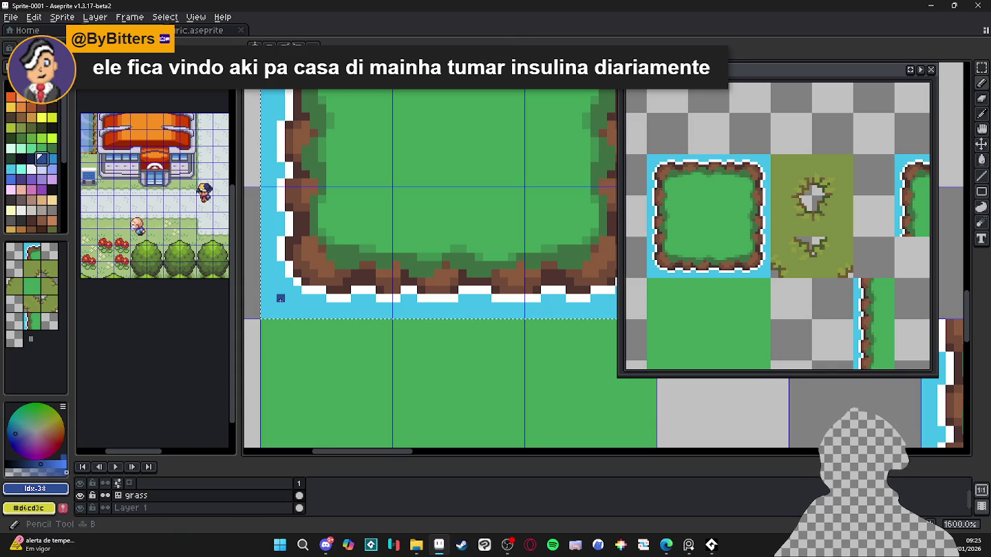
pyautogui.click(10, 179)
pyautogui.click(289, 298)
pyautogui.moveTo(288, 296); pyautogui.dragTo(329, 306)
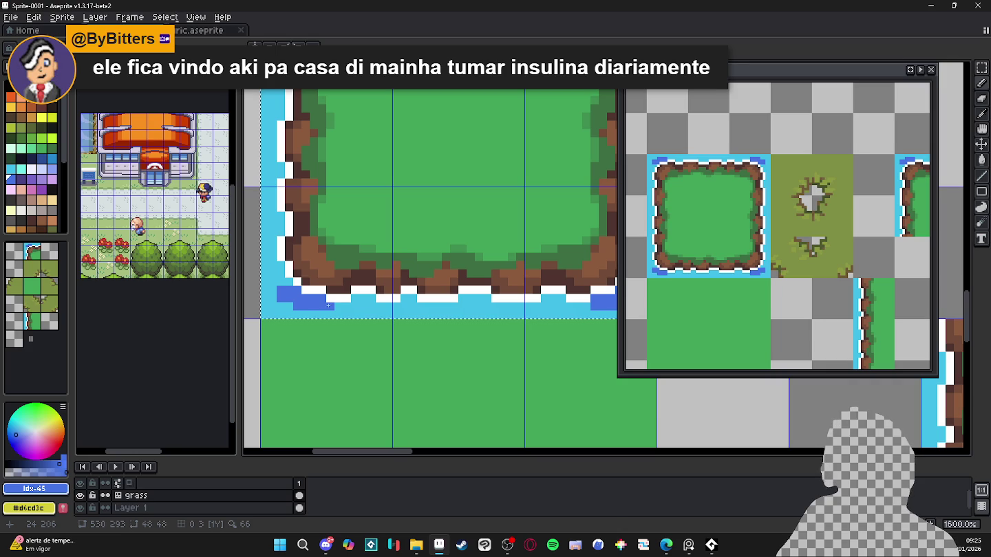
pyautogui.moveTo(328, 306)
pyautogui.mouseDown()
pyautogui.moveTo(452, 309)
pyautogui.moveTo(413, 314)
pyautogui.moveTo(475, 305)
pyautogui.mouseUp()
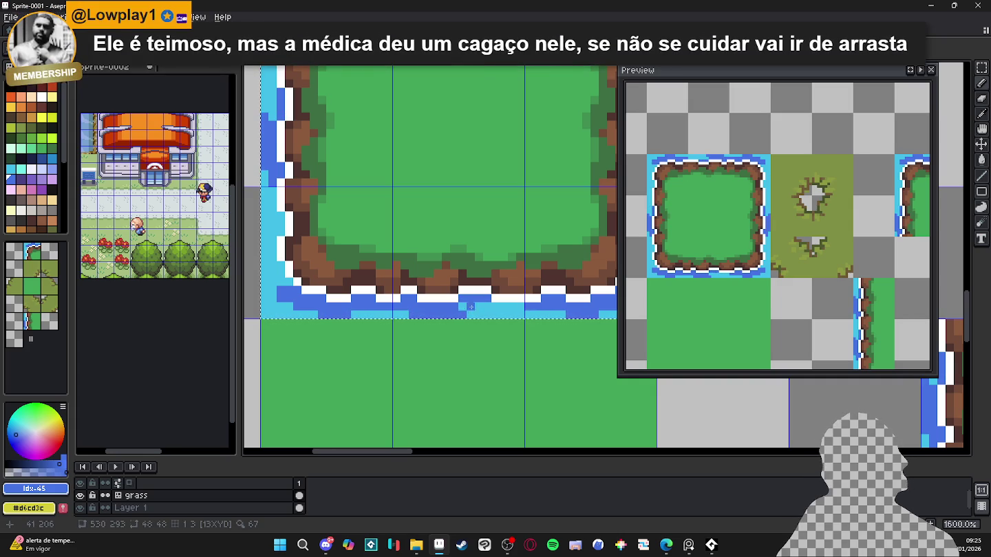
pyautogui.moveTo(439, 304)
pyautogui.mouseDown()
pyautogui.moveTo(527, 315)
pyautogui.moveTo(482, 308)
pyautogui.mouseUp()
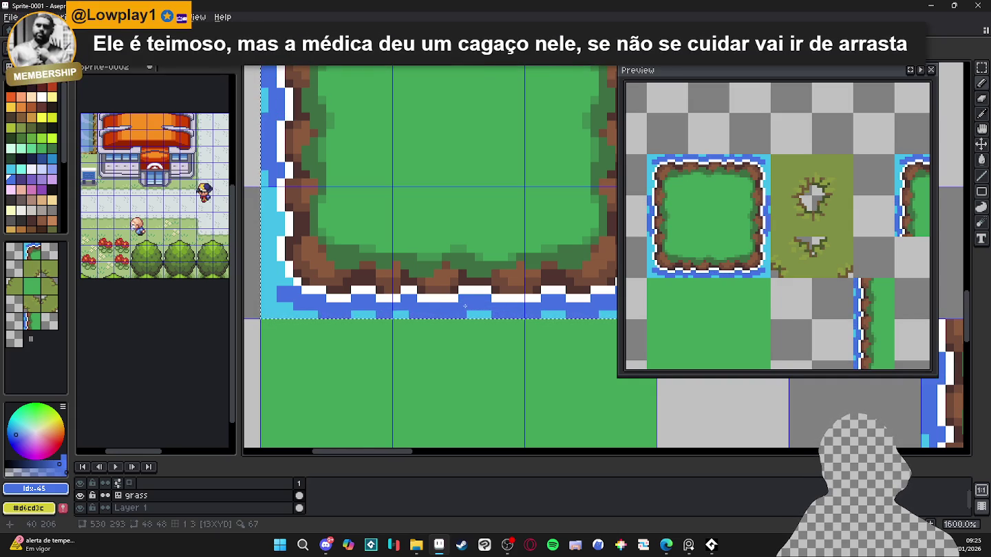
# - Shade the water along the tile's left edge with dark blue pixels
pyautogui.scroll(-3, 464, 306)
pyautogui.scroll(3, 359, 240)
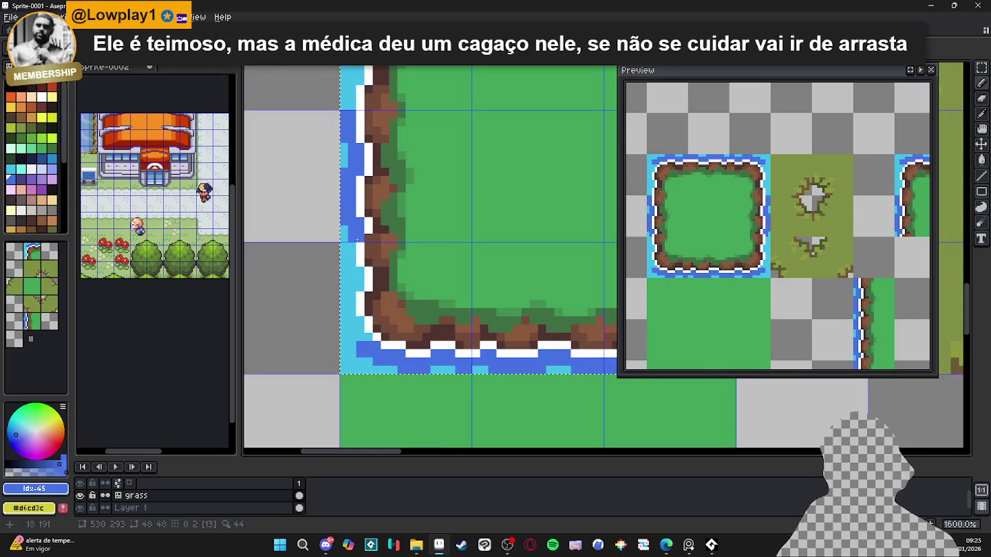
pyautogui.moveTo(356, 239); pyautogui.dragTo(368, 337)
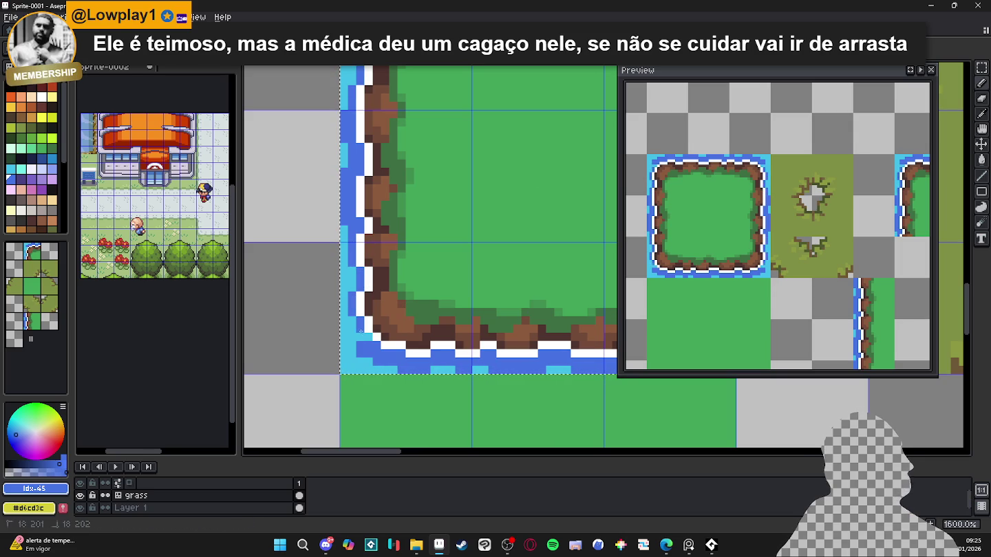
pyautogui.moveTo(350, 308)
pyautogui.mouseDown()
pyautogui.moveTo(350, 268)
pyautogui.moveTo(361, 270)
pyautogui.mouseUp()
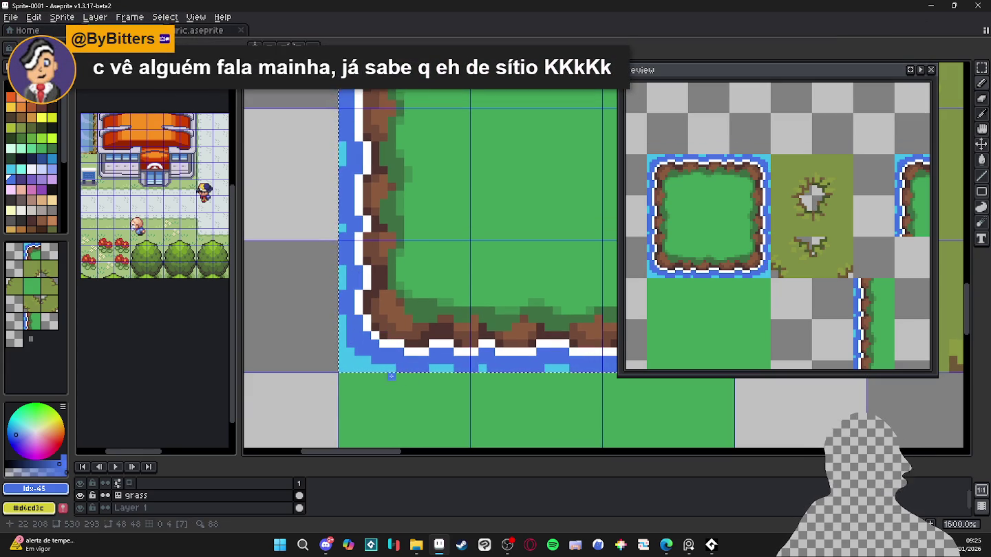
# - Sample the light cyan from the water and choose the lavender blue swatch
pyautogui.scroll(-3, 409, 368)
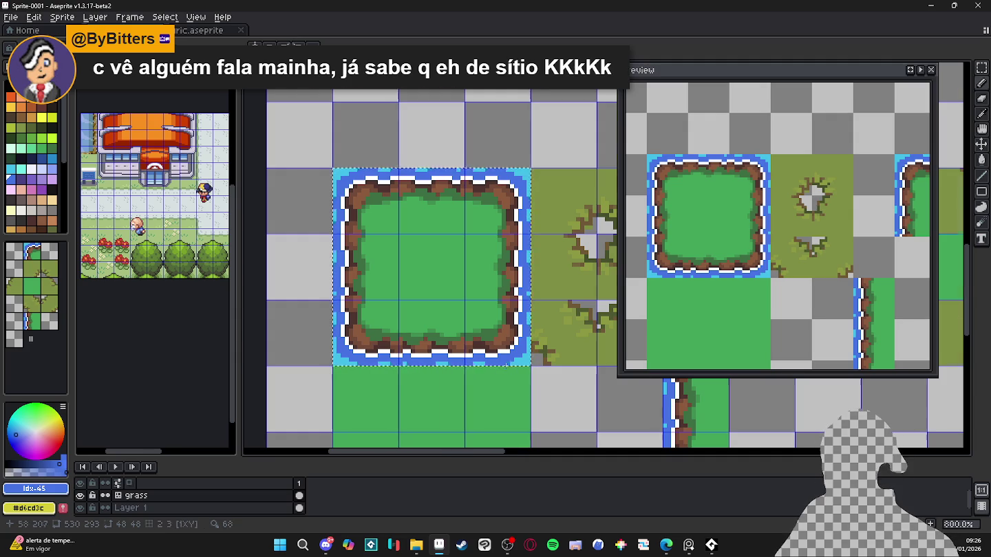
pyautogui.scroll(3, 522, 351)
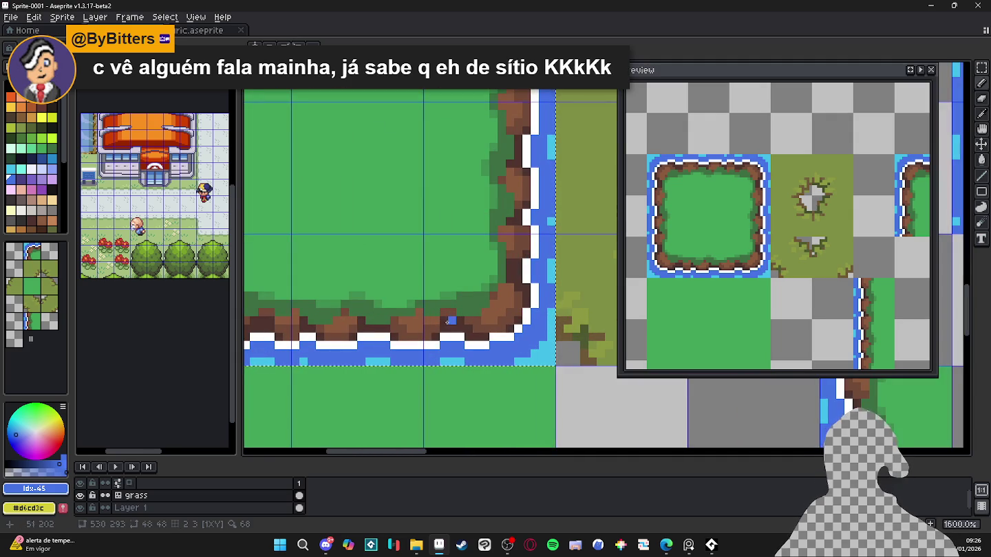
pyautogui.moveTo(376, 305); pyautogui.dragTo(392, 312)
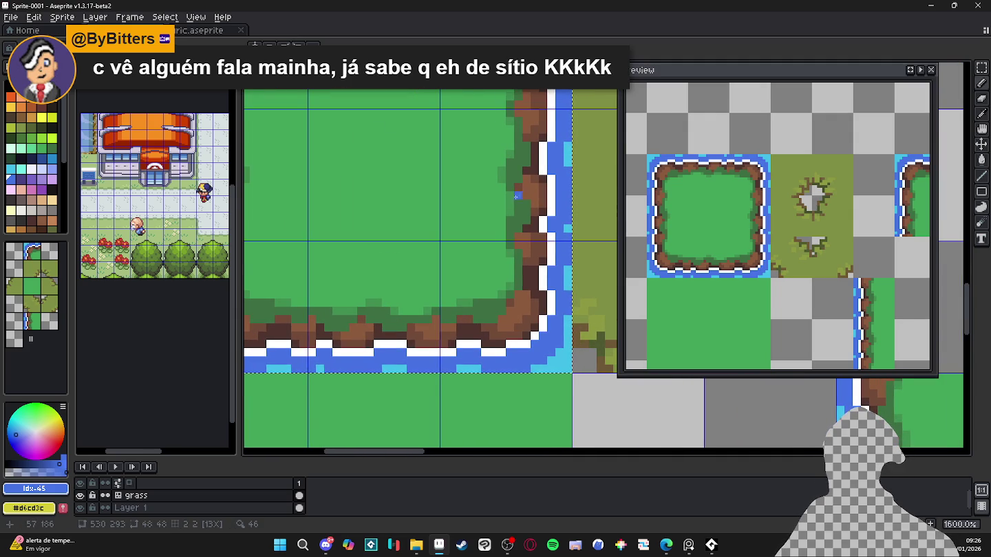
pyautogui.scroll(-2, 378, 269)
pyautogui.hscroll(-2, 366, 328)
pyautogui.keyDown('alt'); pyautogui.click(368, 327); pyautogui.keyUp('alt')
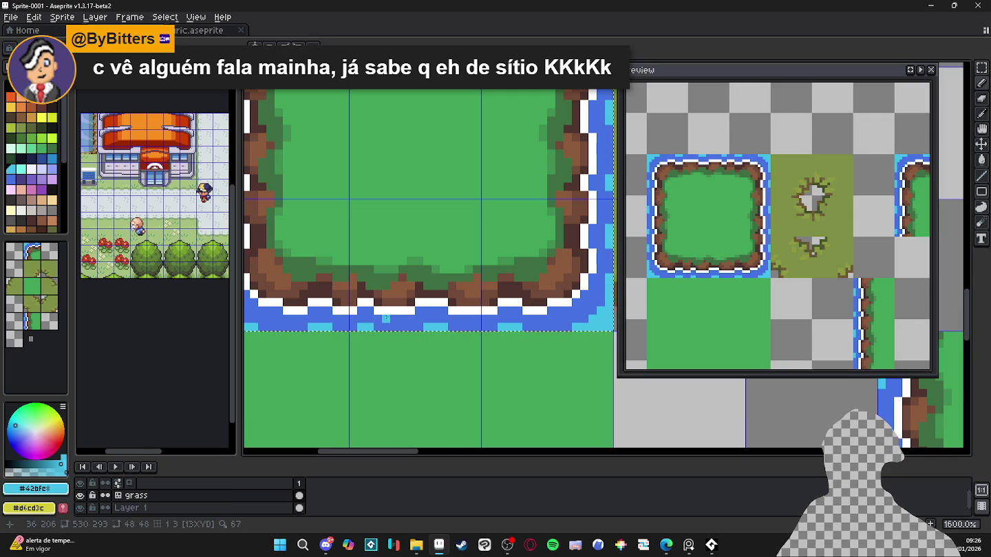
pyautogui.scroll(-1, 385, 318)
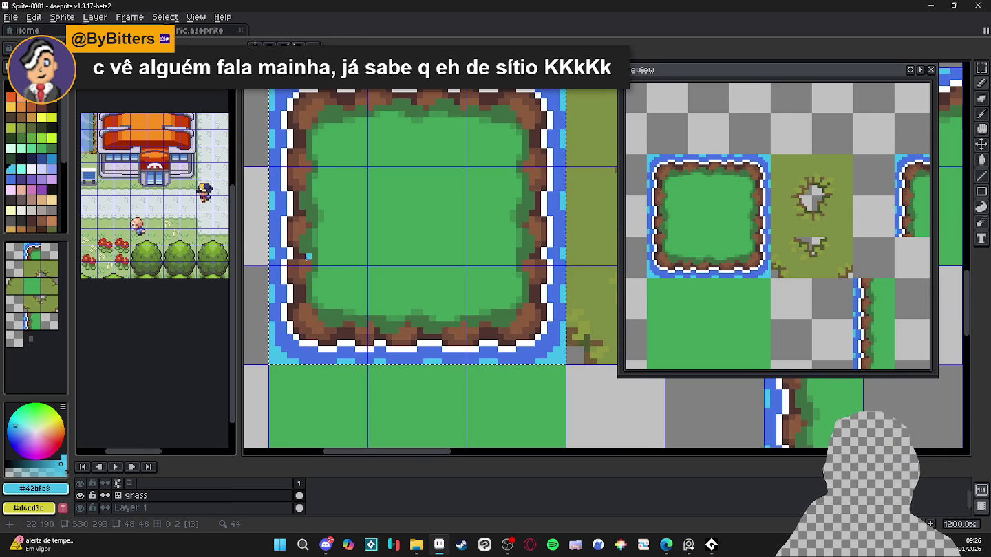
pyautogui.scroll(1, 286, 356)
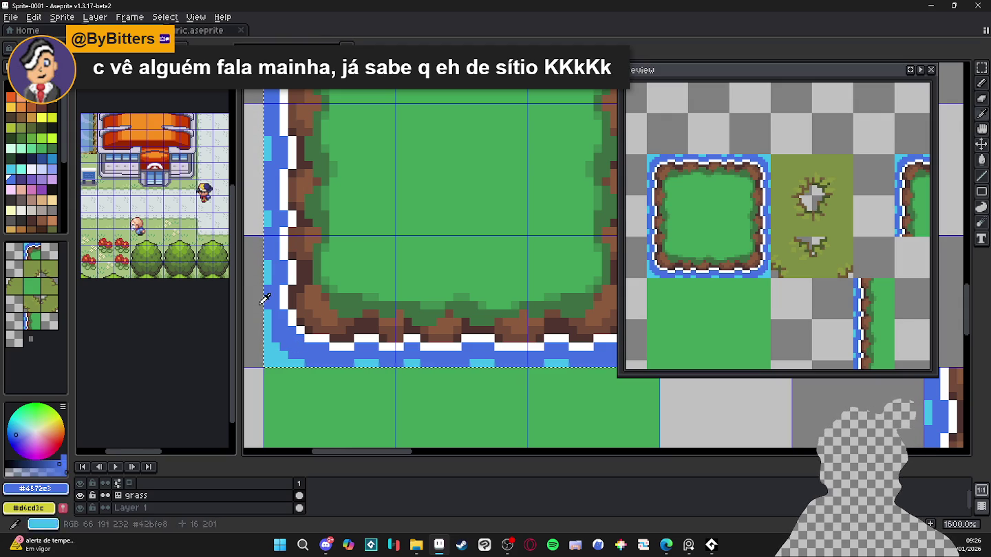
pyautogui.click(53, 168)
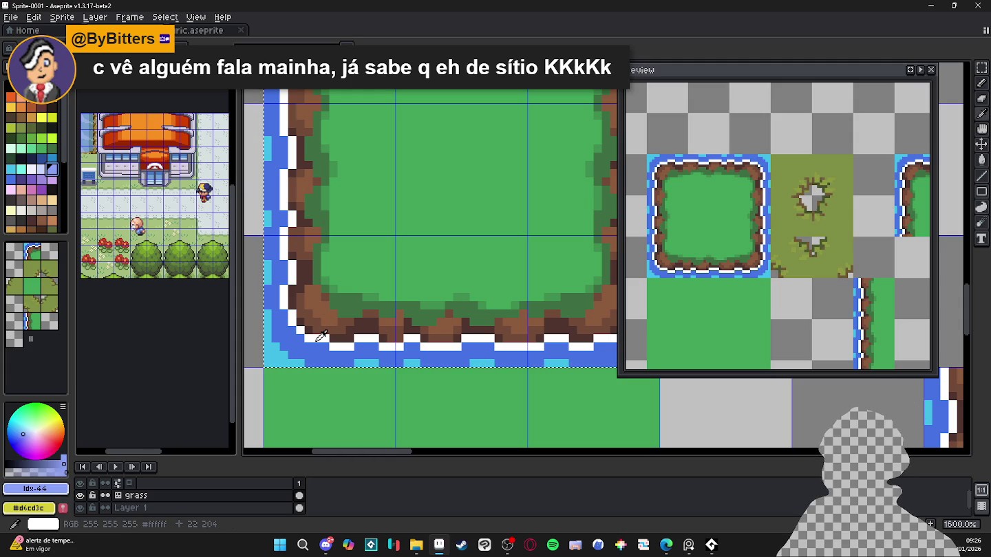
# - Tint the bottom and left foam border pixels cyan with the Pencil
pyautogui.click(24, 172)
pyautogui.click(313, 343)
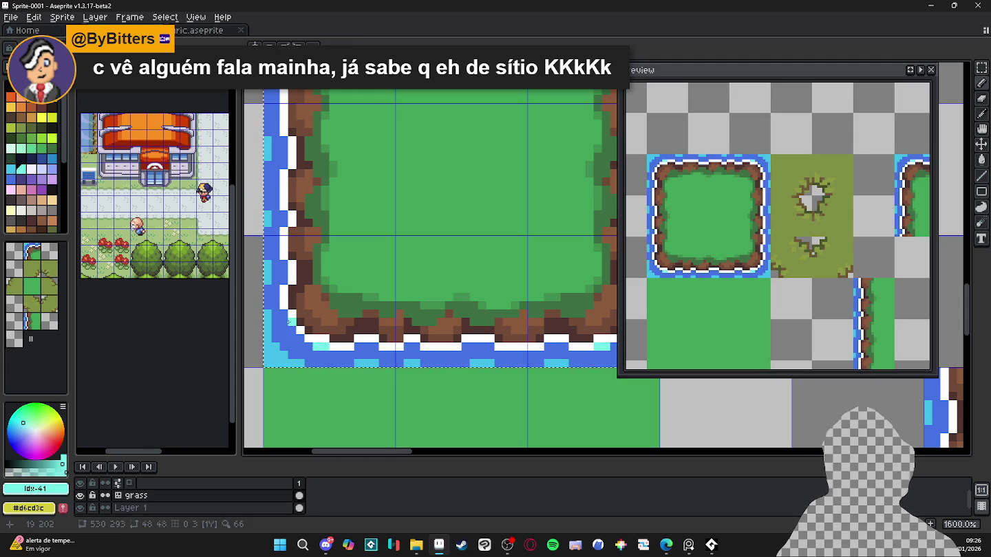
pyautogui.click(295, 342)
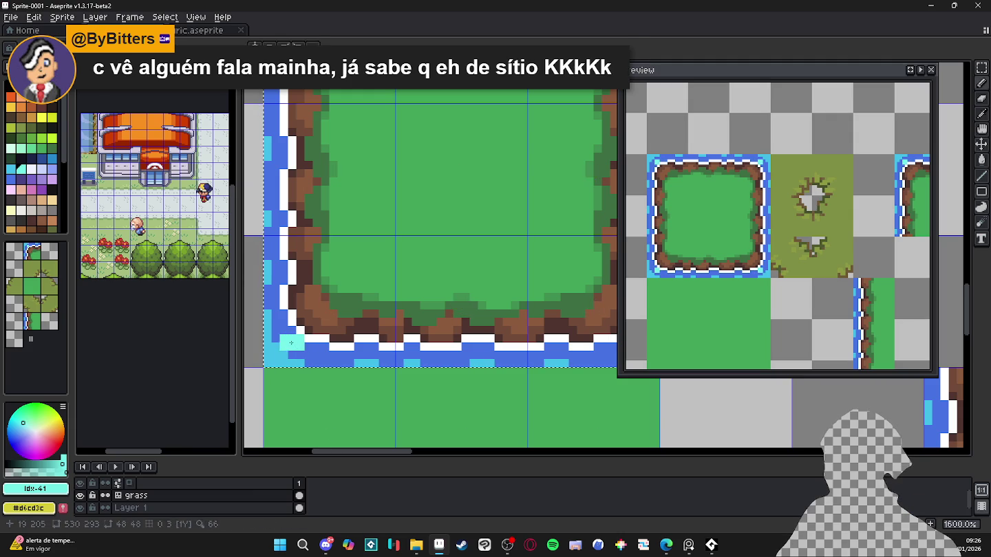
pyautogui.moveTo(289, 330); pyautogui.dragTo(288, 291)
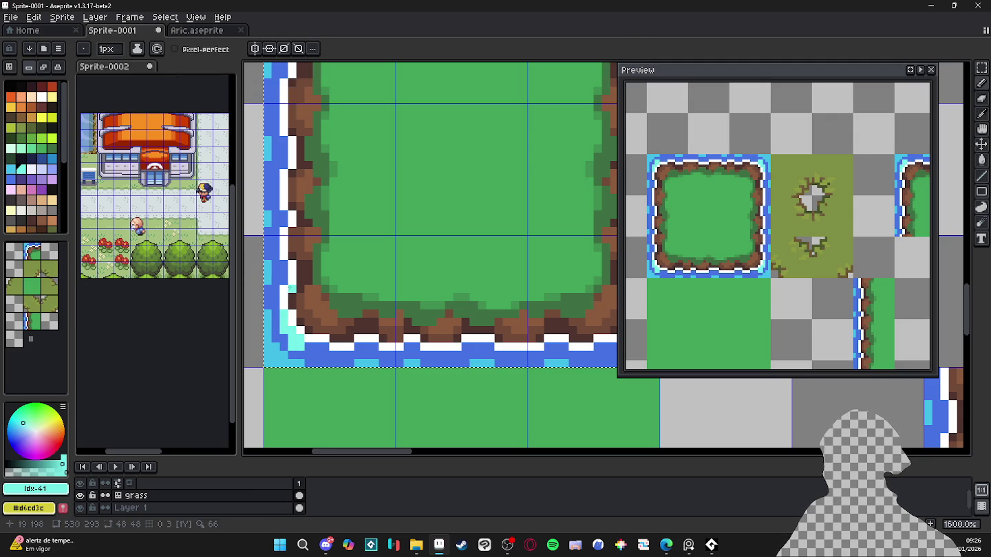
pyautogui.click(283, 272)
pyautogui.click(276, 249)
pyautogui.click(276, 264)
pyautogui.click(276, 231)
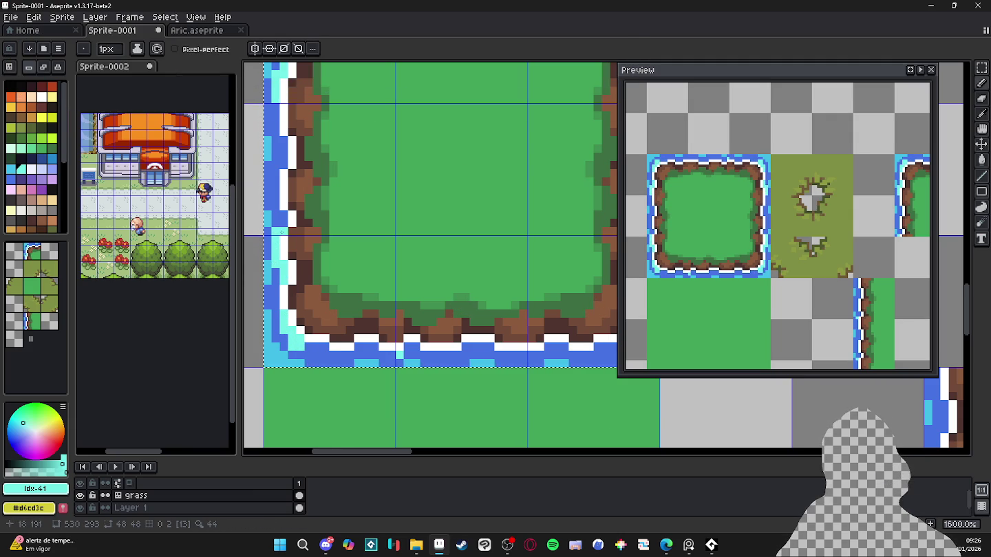
pyautogui.moveTo(276, 183); pyautogui.dragTo(276, 215)
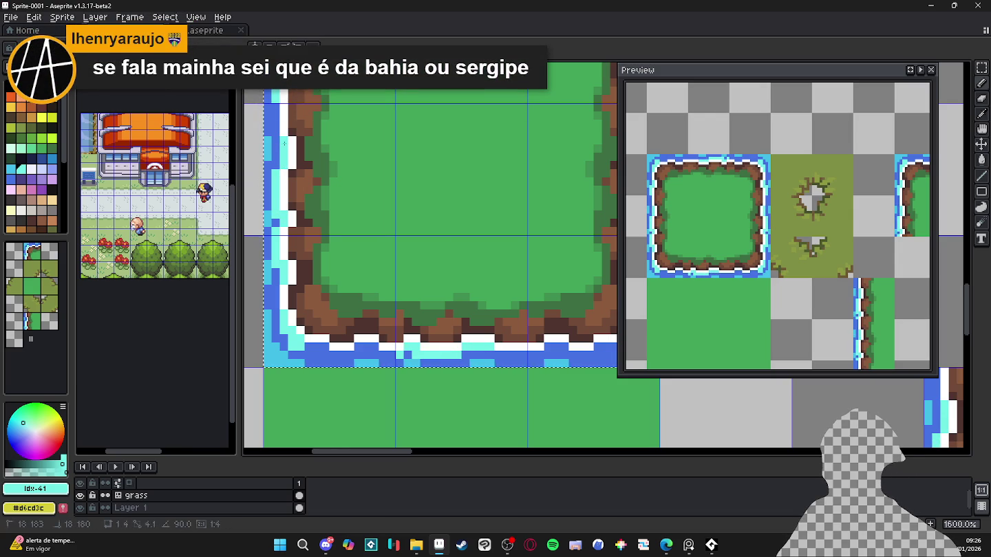
pyautogui.moveTo(276, 104); pyautogui.dragTo(276, 137)
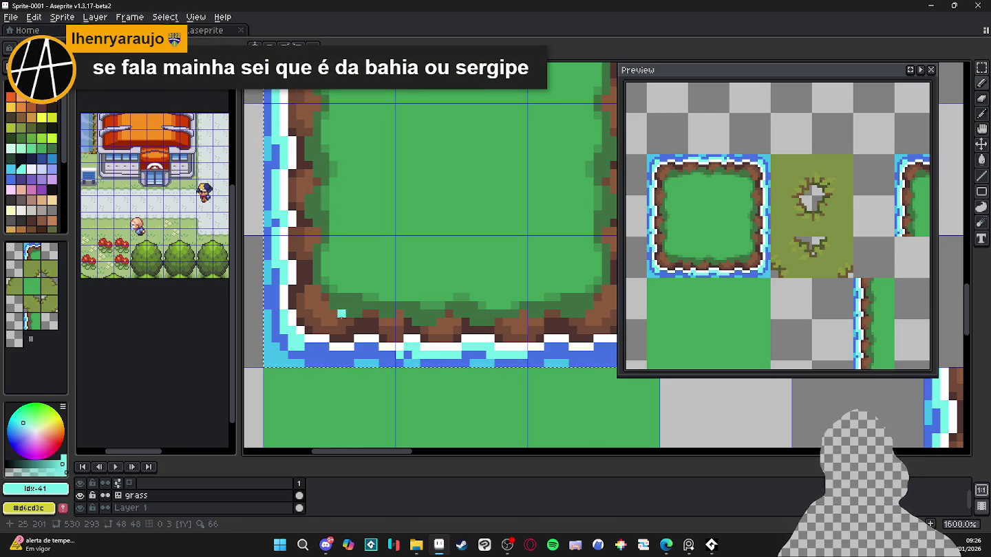
# - Add white foam pixels at the lower-left corner and along the bottom edge
pyautogui.click(309, 341)
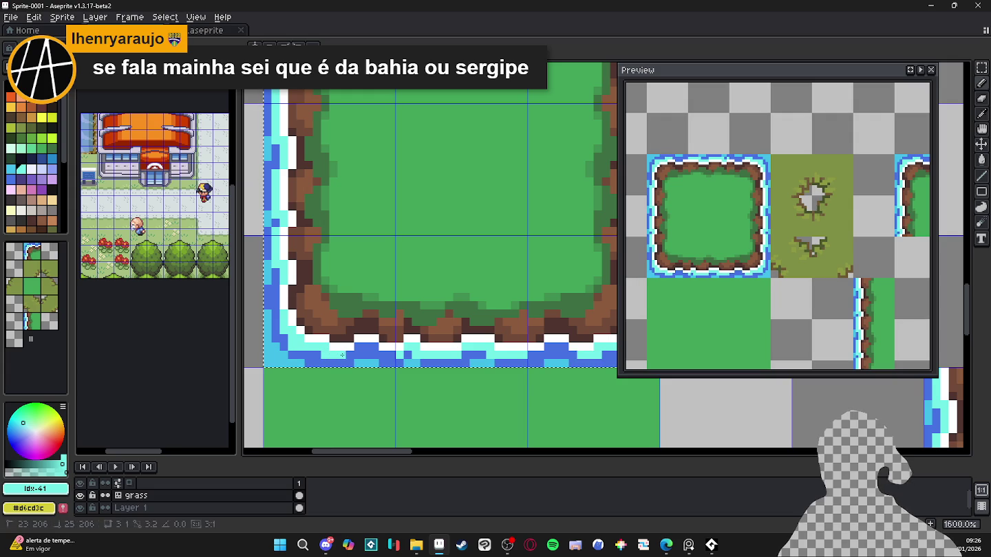
pyautogui.click(564, 344)
pyautogui.click(383, 344)
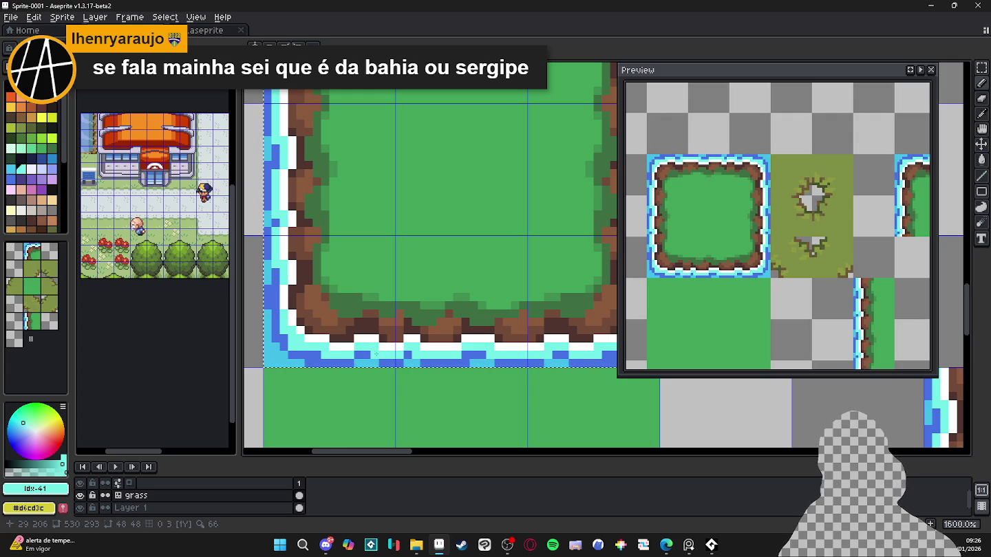
pyautogui.scroll(2, 322, 362)
# - Paint light blue pixels in the bottom water and blue pixels up the left water edge
pyautogui.keyDown('alt'); pyautogui.click(325, 346); pyautogui.keyUp('alt')
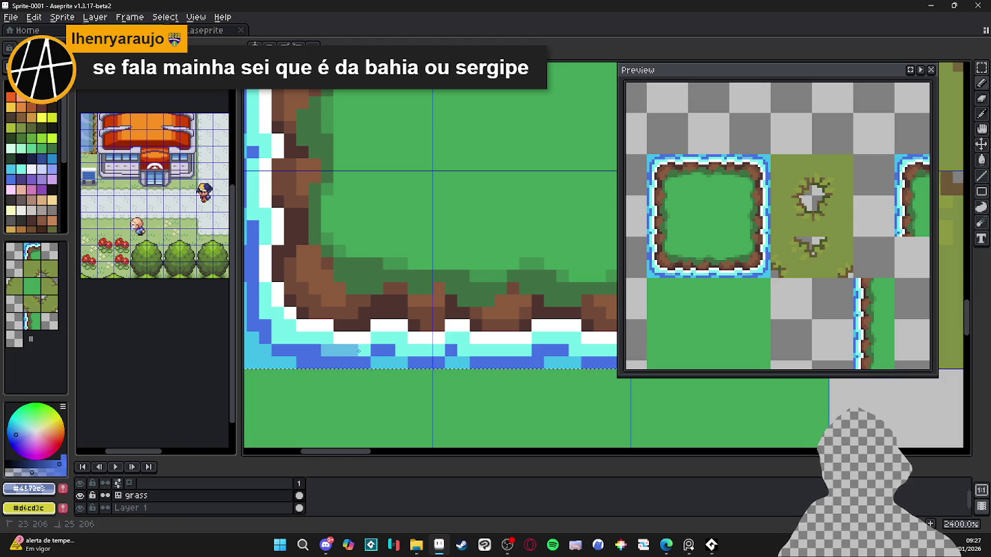
pyautogui.keyDown('alt'); pyautogui.click(352, 350); pyautogui.keyUp('alt')
pyautogui.moveTo(333, 339); pyautogui.dragTo(285, 337)
pyautogui.click(287, 337)
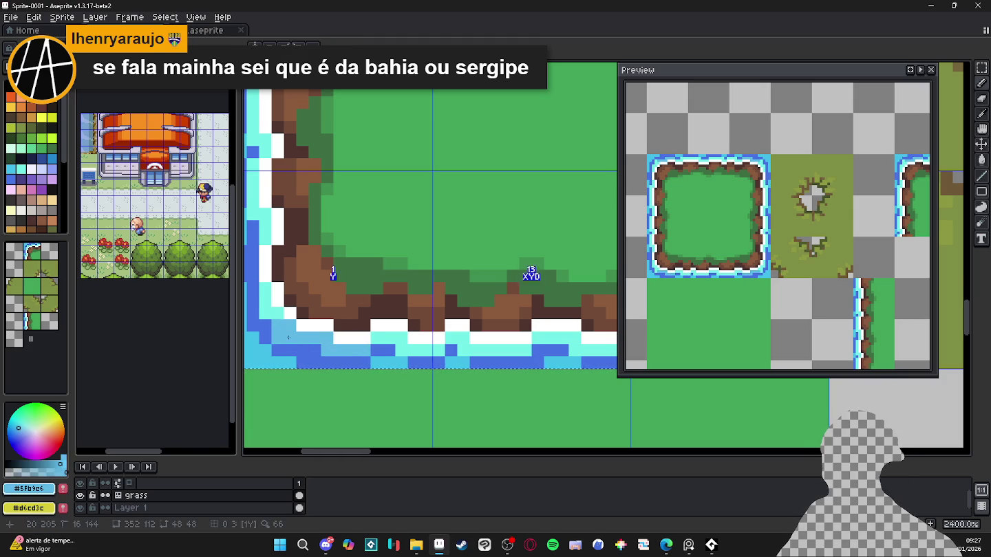
pyautogui.click(268, 313)
pyautogui.click(268, 241)
pyautogui.click(266, 214)
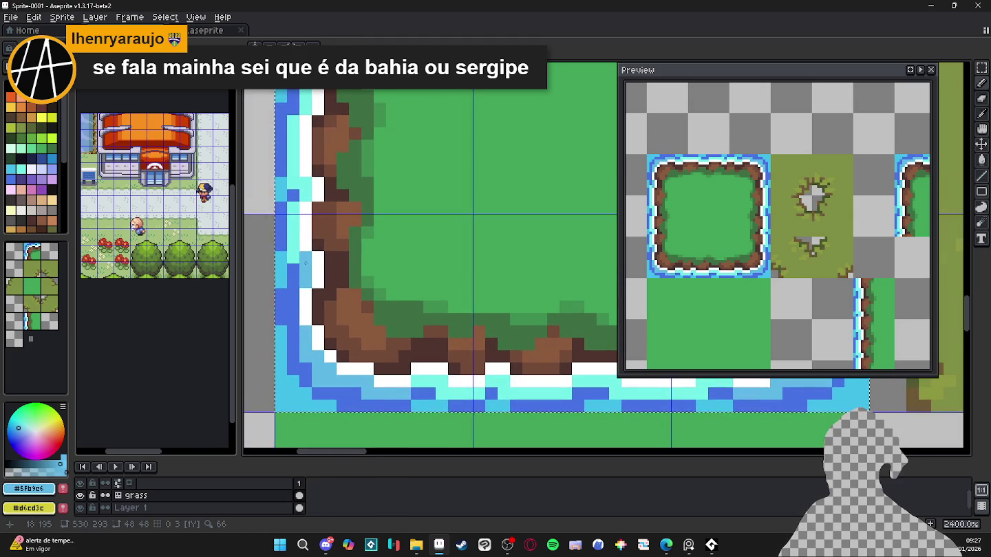
pyautogui.moveTo(293, 253); pyautogui.dragTo(295, 130)
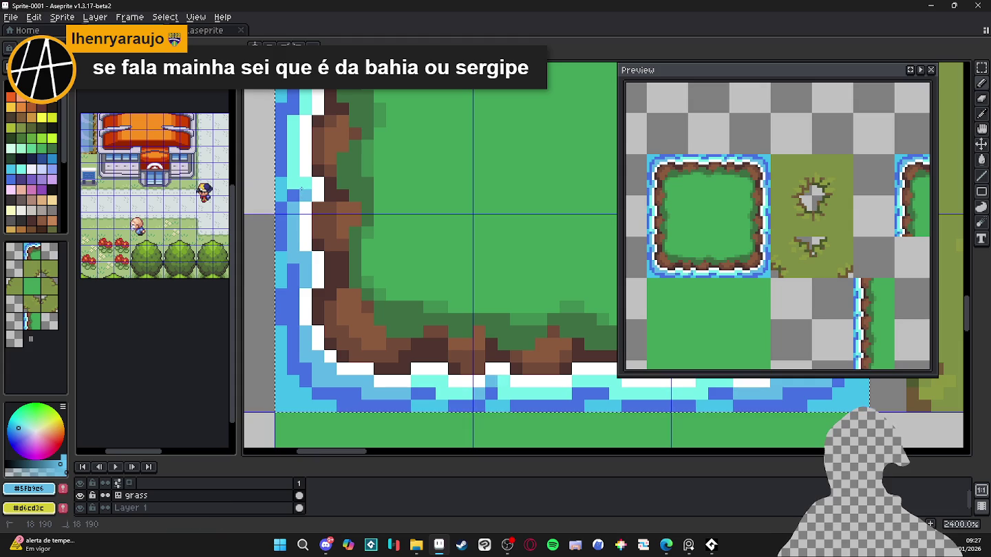
pyautogui.moveTo(294, 75)
pyautogui.mouseDown()
pyautogui.moveTo(309, 154)
pyautogui.moveTo(307, 103)
pyautogui.mouseUp()
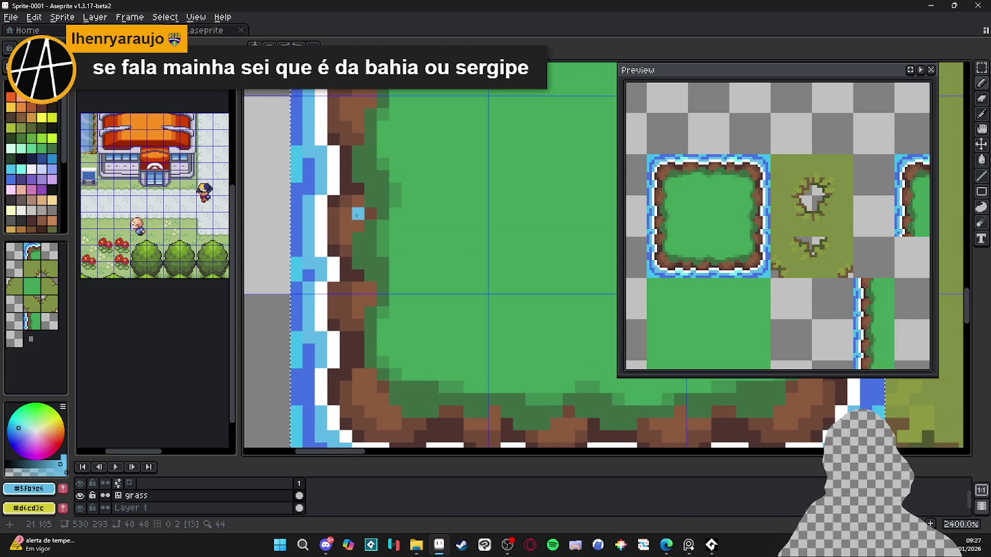
pyautogui.moveTo(346, 337); pyautogui.dragTo(344, 261)
# - Alternate light blue and dark blue ripple pixels along the bottom water band
pyautogui.keyDown('alt'); pyautogui.click(367, 331); pyautogui.keyUp('alt')
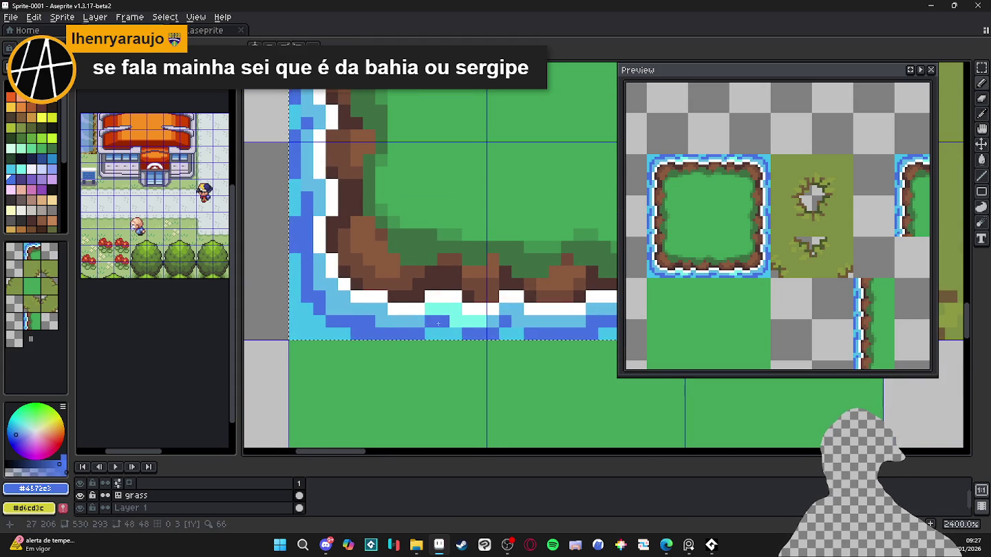
pyautogui.keyDown('alt'); pyautogui.click(412, 321); pyautogui.keyUp('alt')
pyautogui.click(432, 309)
pyautogui.moveTo(456, 309)
pyautogui.mouseDown()
pyautogui.moveTo(431, 309)
pyautogui.moveTo(493, 321)
pyautogui.moveTo(437, 337)
pyautogui.mouseUp()
pyautogui.keyDown('alt'); pyautogui.click(434, 321); pyautogui.keyUp('alt')
pyautogui.click(455, 333)
pyautogui.keyDown('alt'); pyautogui.click(504, 329); pyautogui.keyUp('alt')
pyautogui.scroll(-2, 505, 330)
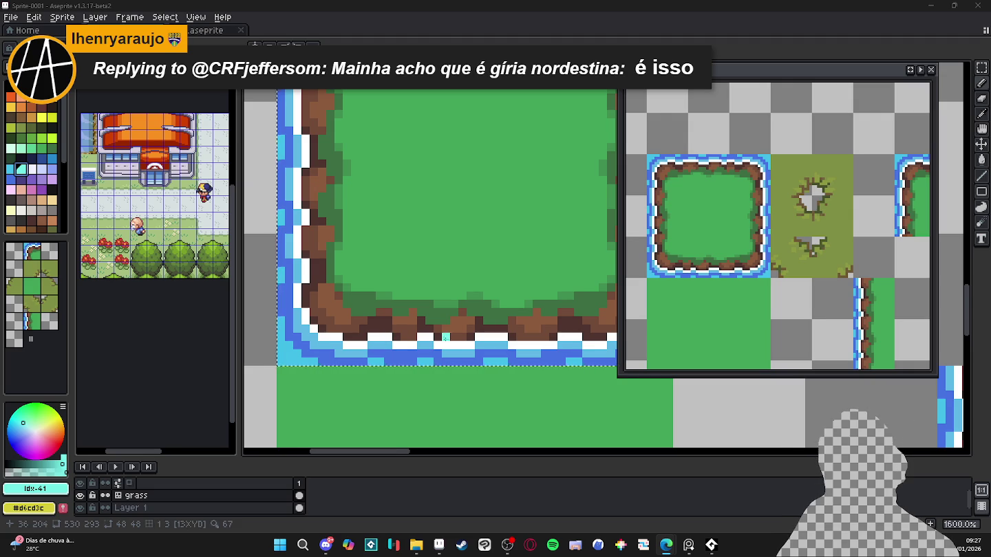
# - Pencil cyan highlight pixels along the bottom water edge and the lower-left water corner
pyautogui.scroll(1, 386, 341)
pyautogui.moveTo(470, 348); pyautogui.dragTo(524, 343)
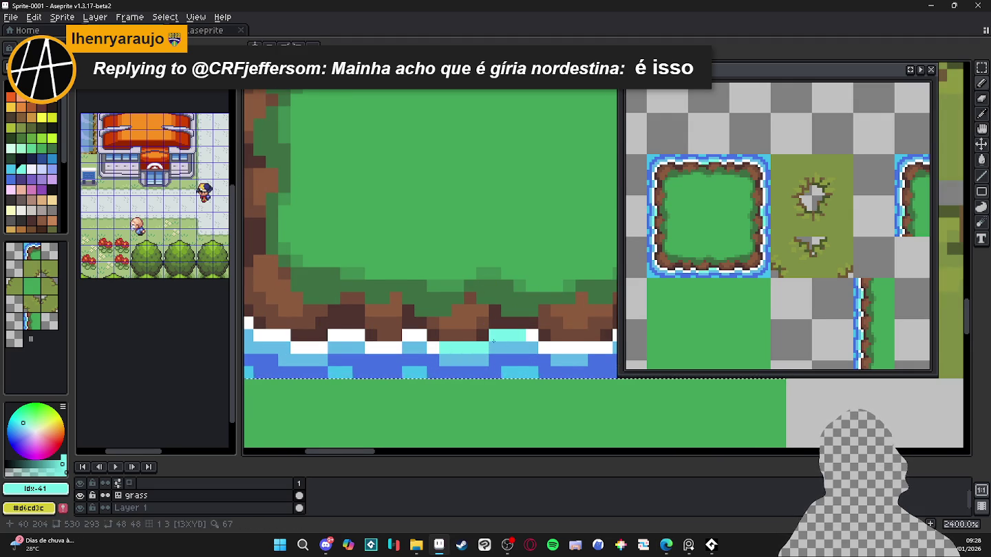
pyautogui.scroll(-1, 525, 343)
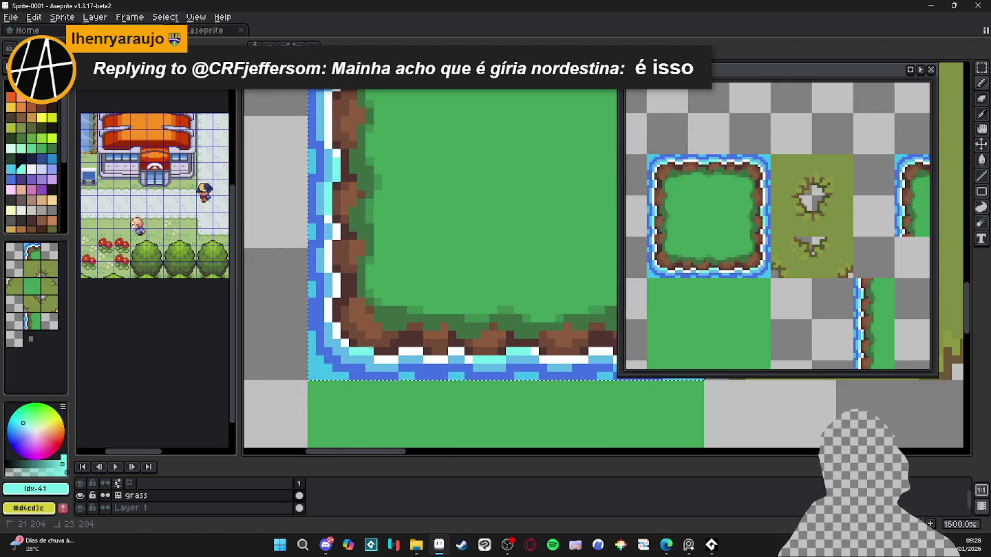
pyautogui.moveTo(342, 337); pyautogui.dragTo(335, 330)
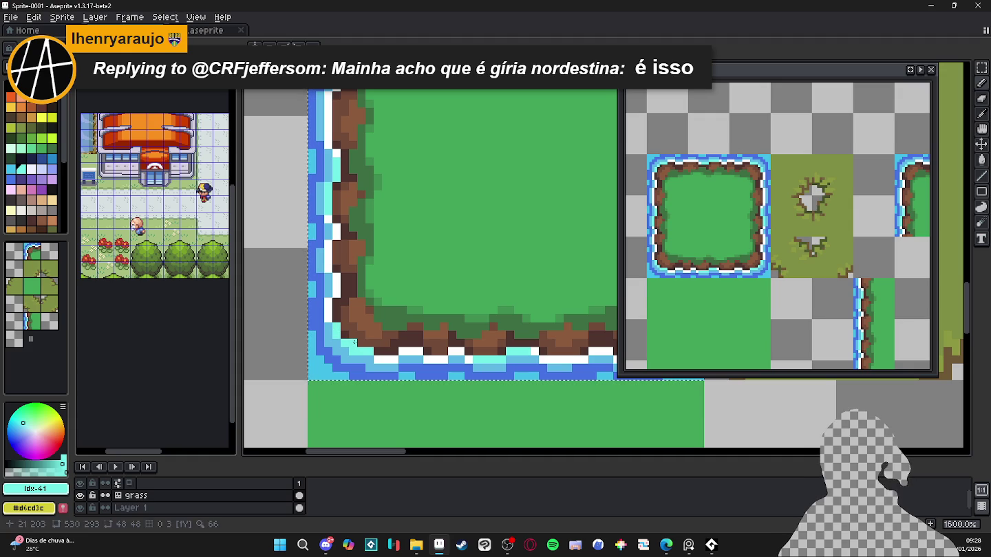
pyautogui.moveTo(336, 301); pyautogui.dragTo(318, 319)
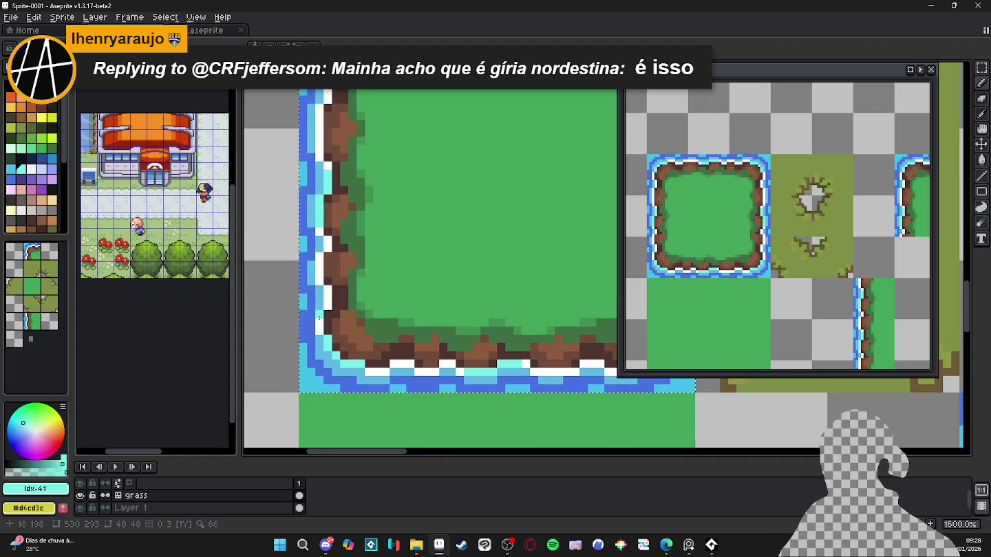
pyautogui.scroll(-3, 329, 314)
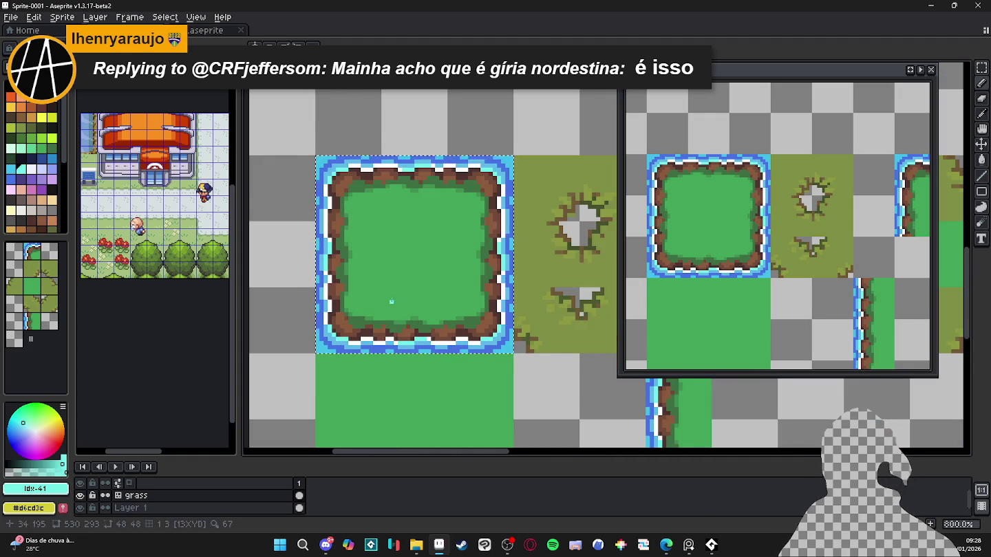
pyautogui.scroll(-1, 401, 302)
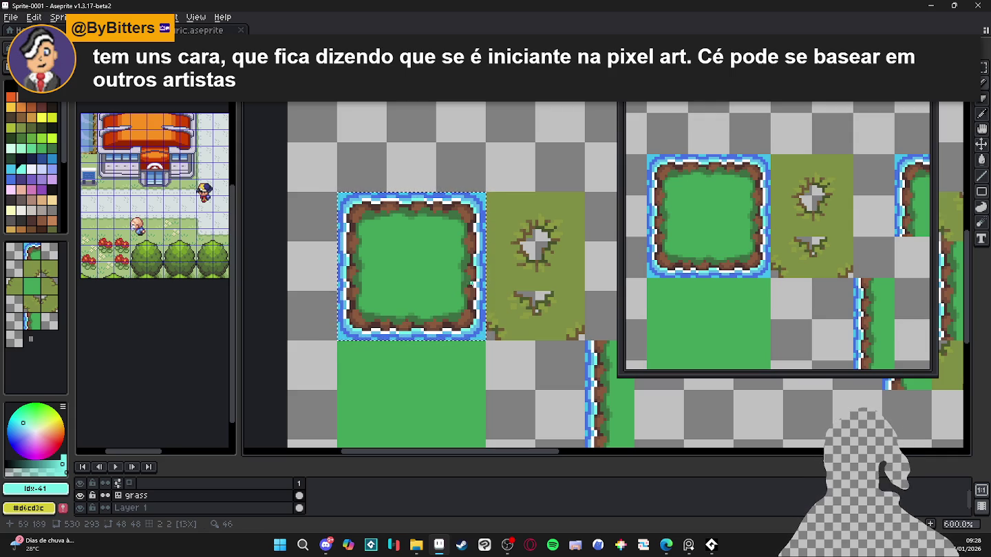
pyautogui.scroll(4, 480, 237)
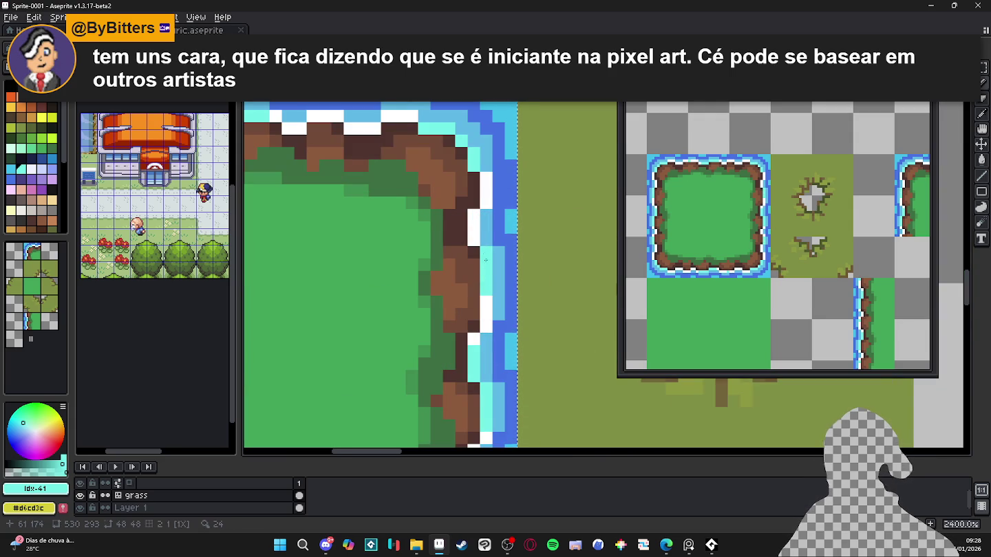
pyautogui.scroll(-5, 493, 300)
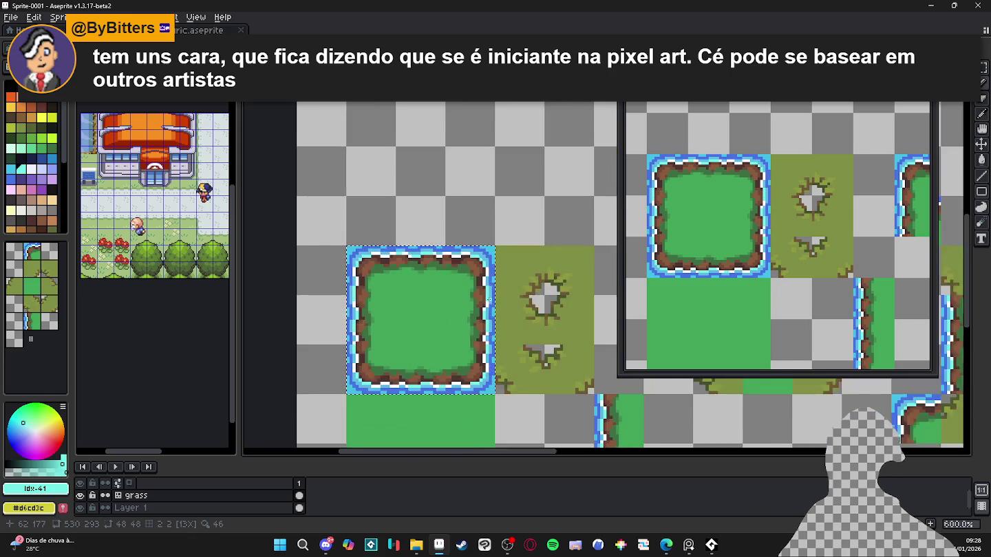
pyautogui.scroll(-1, 491, 302)
pyautogui.moveTo(491, 302); pyautogui.dragTo(475, 260)
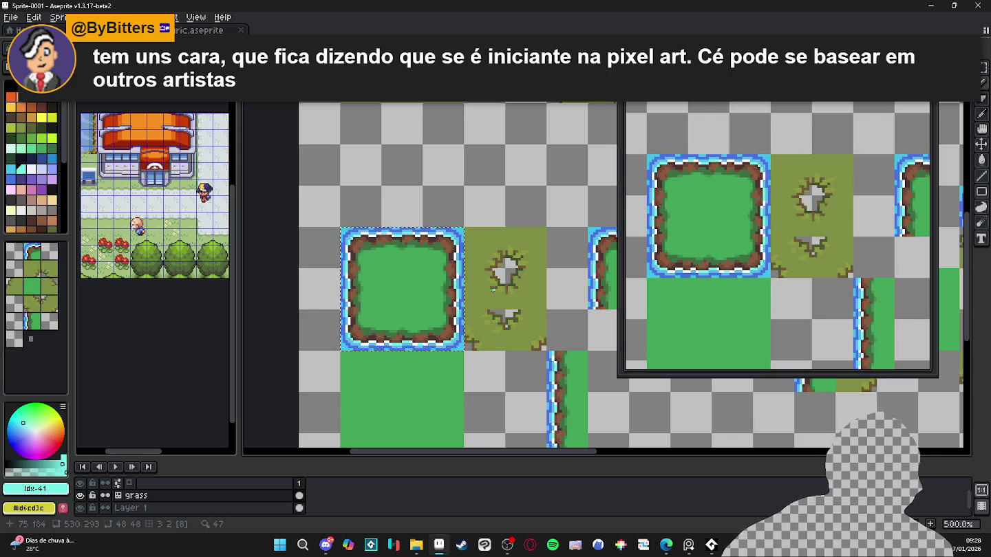
pyautogui.scroll(4, 493, 290)
pyautogui.scroll(3, 492, 290)
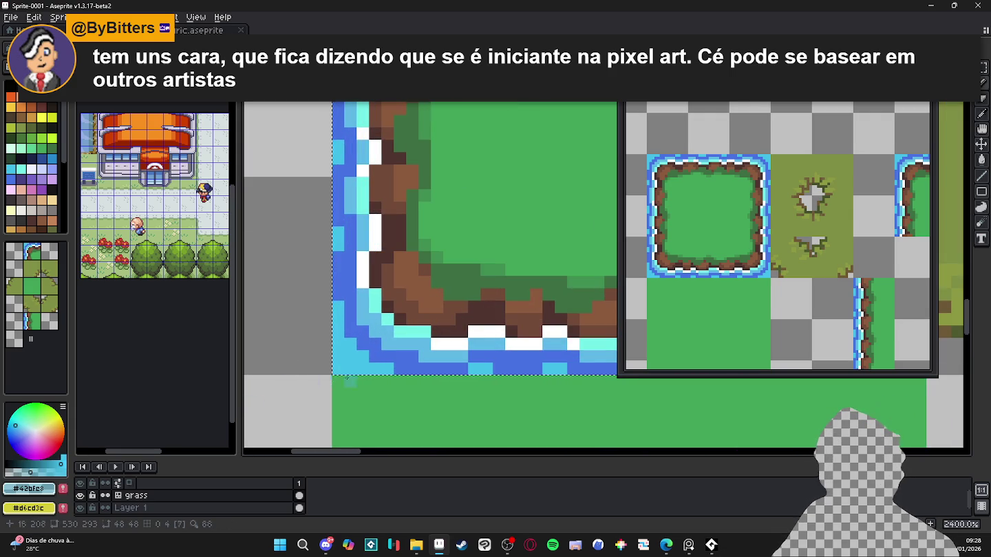
# - Repaint the dark outer water with medium blue #4491e5 using the Paint Bucket
pyautogui.keyDown('alt'); pyautogui.click(377, 356); pyautogui.keyUp('alt')
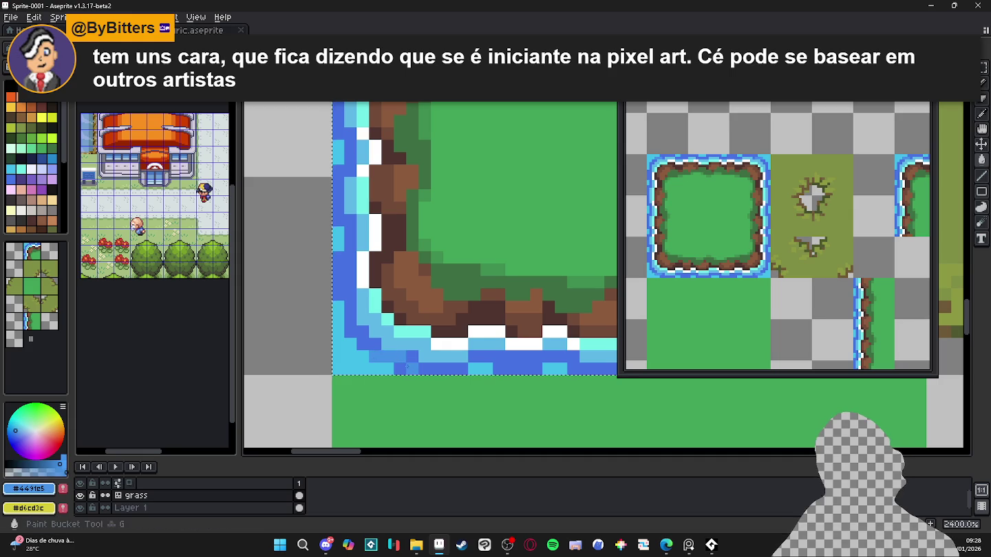
pyautogui.moveTo(380, 352); pyautogui.dragTo(348, 311)
pyautogui.scroll(-2, 348, 311)
pyautogui.scroll(1, 371, 311)
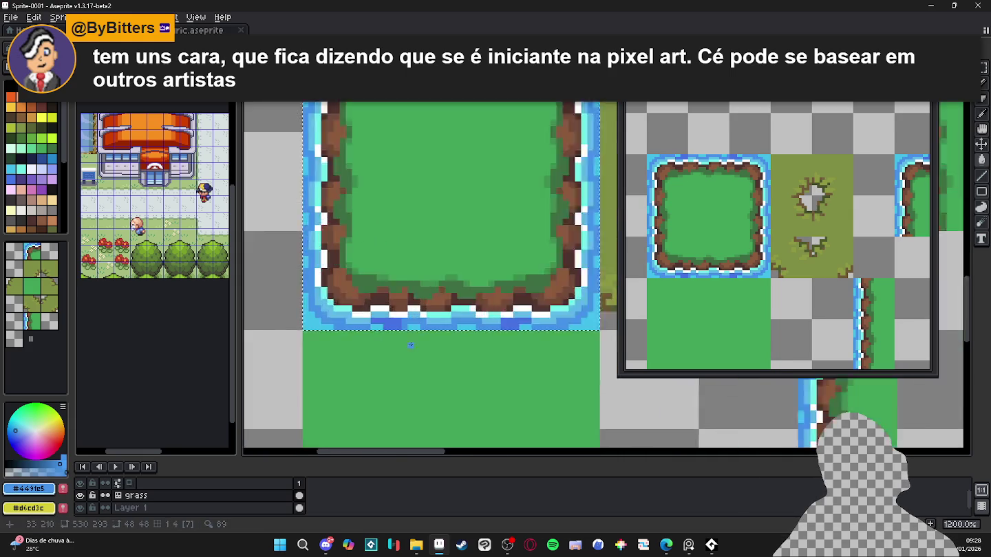
pyautogui.scroll(1, 383, 311)
pyautogui.scroll(-2, 382, 312)
pyautogui.scroll(-1, 377, 299)
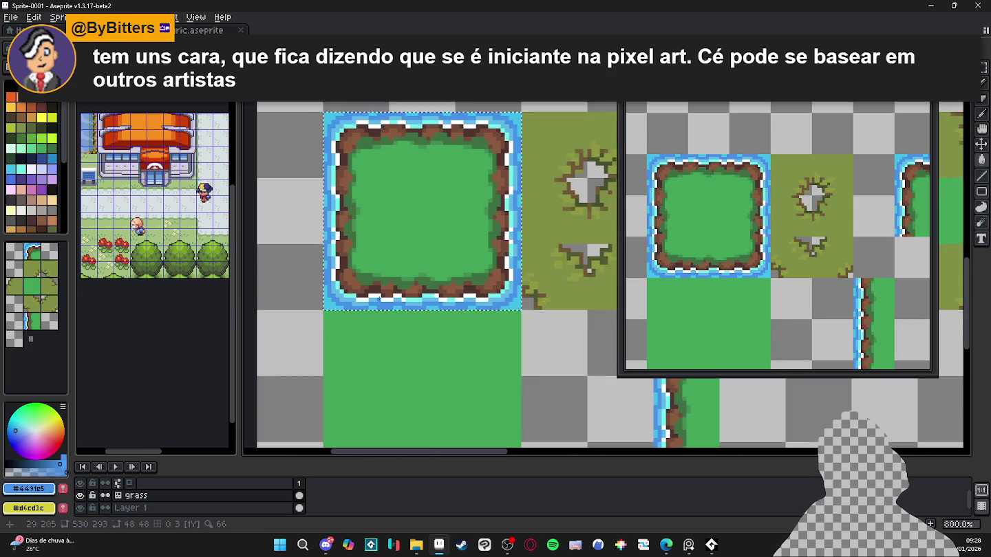
pyautogui.scroll(3, 378, 124)
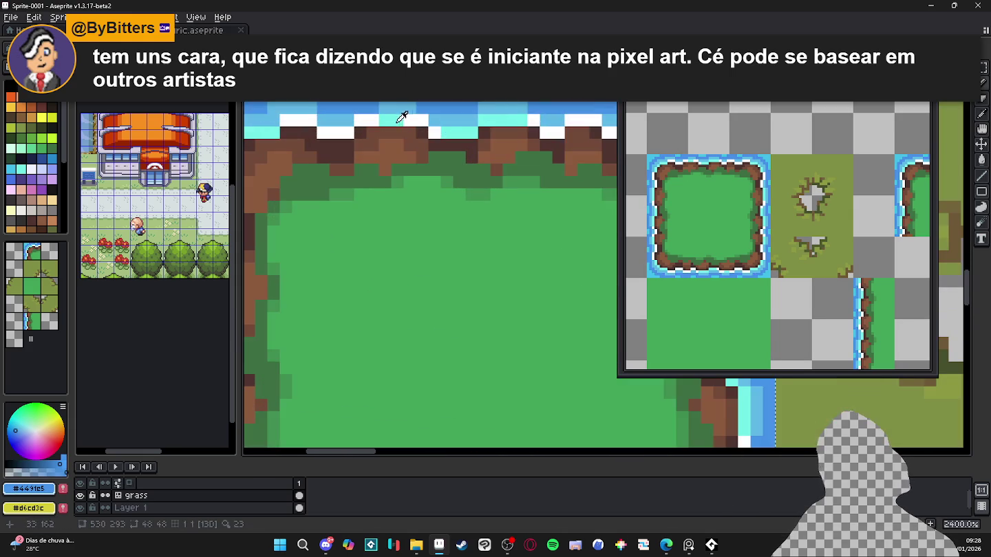
# - Pencil four white foam pixels along the grass patch's left edge
pyautogui.keyDown('alt'); pyautogui.click(388, 121); pyautogui.keyUp('alt')
pyautogui.scroll(-2, 388, 121)
pyautogui.scroll(2, 358, 138)
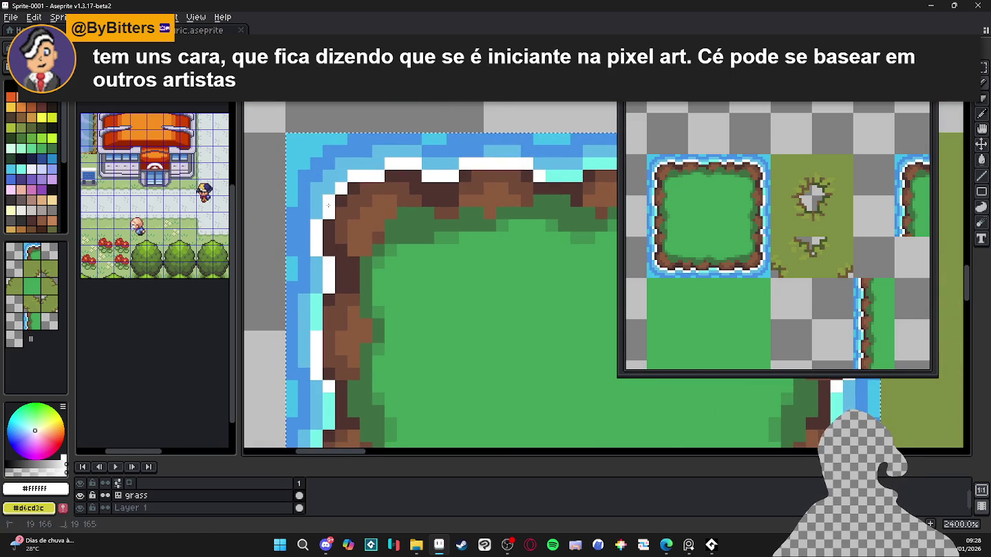
pyautogui.scroll(-2, 343, 189)
pyautogui.scroll(2, 325, 256)
pyautogui.click(338, 335)
pyautogui.click(339, 347)
pyautogui.click(338, 358)
pyautogui.click(326, 405)
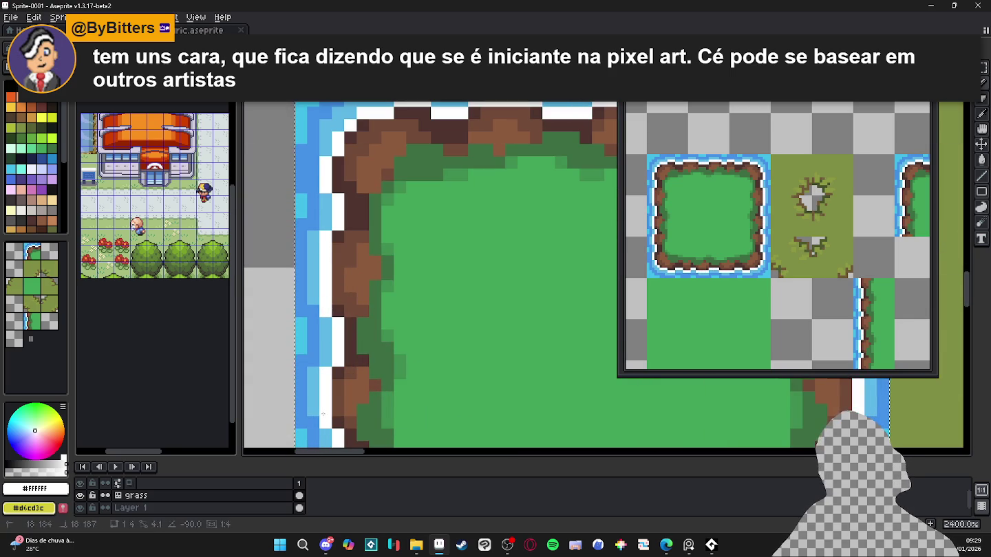
pyautogui.scroll(-2, 358, 335)
pyautogui.scroll(-3, 358, 335)
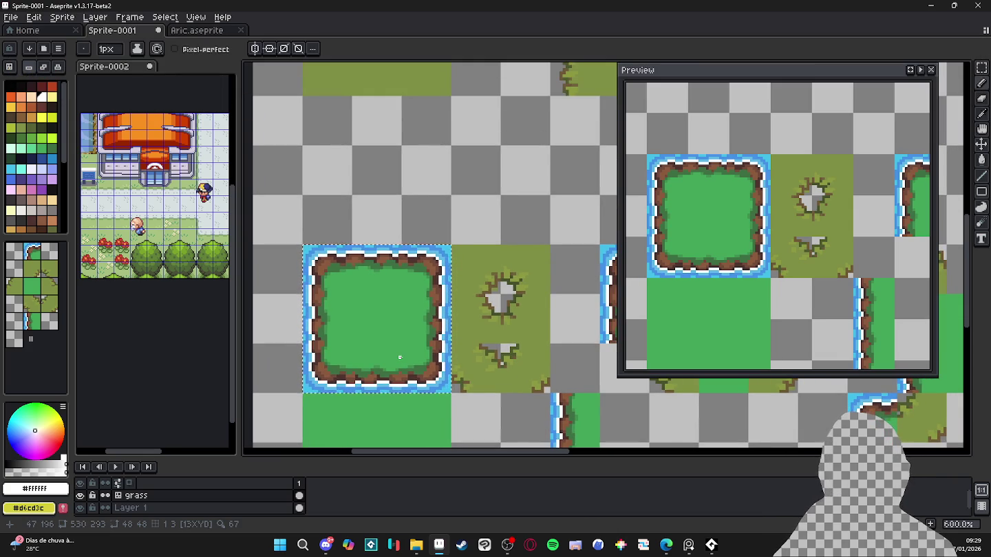
pyautogui.scroll(-1, 399, 357)
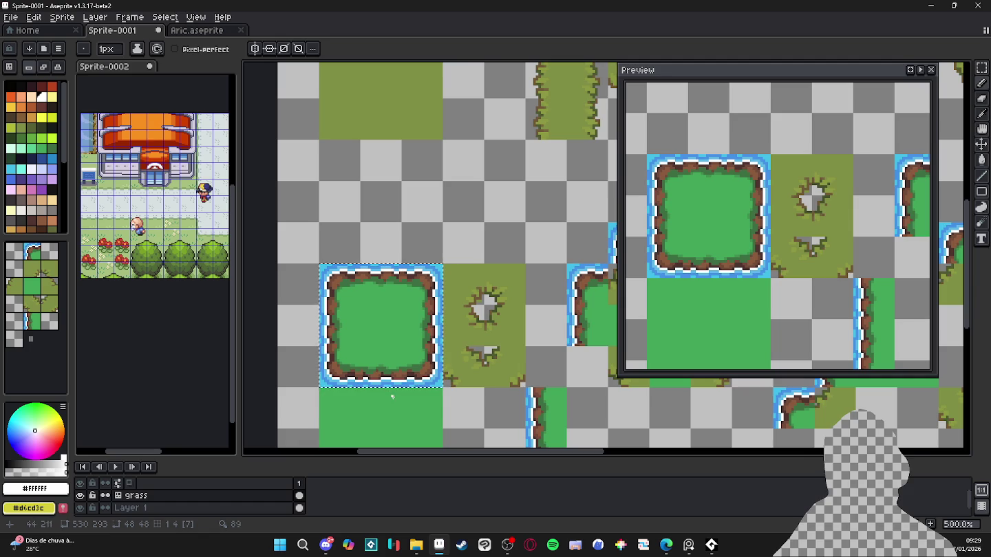
pyautogui.press('ctrl')
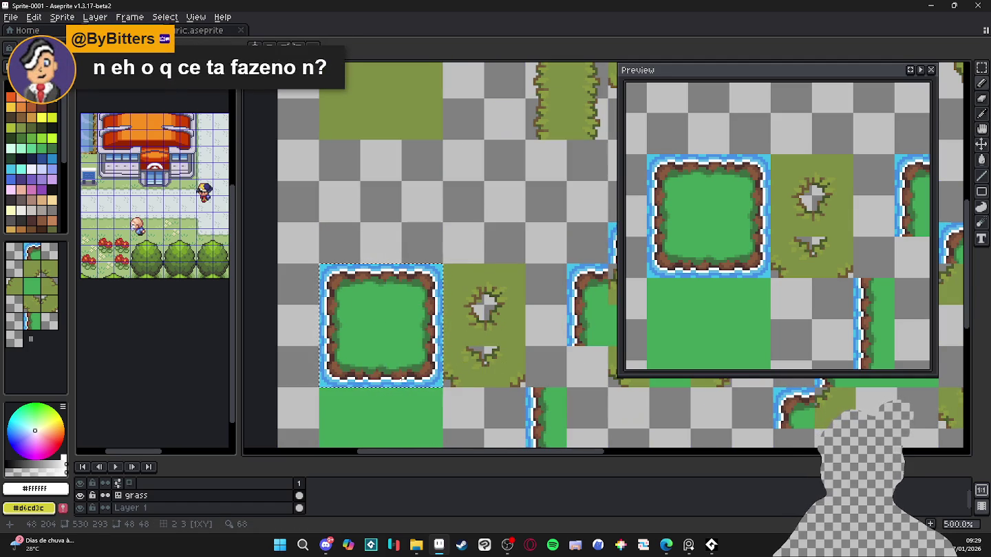
pyautogui.scroll(-1, 406, 404)
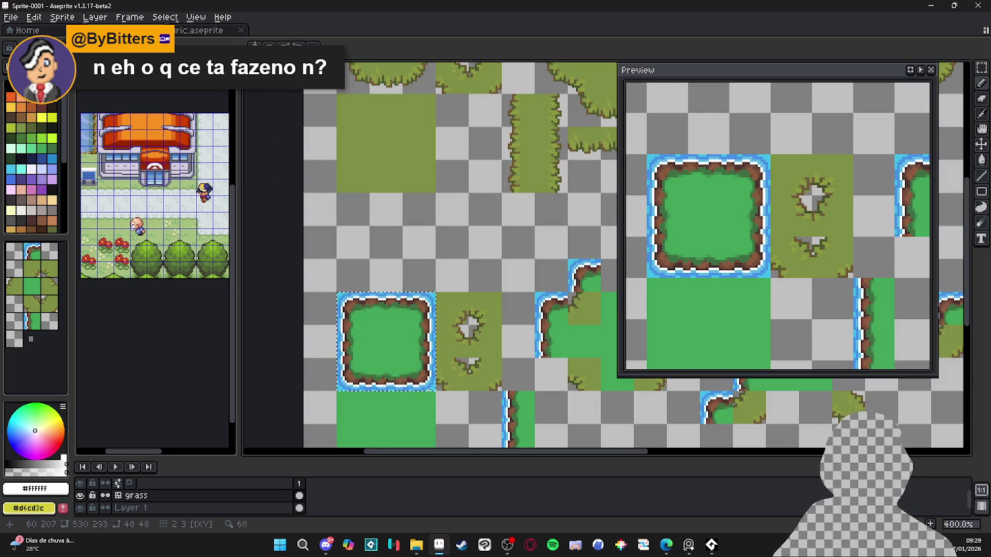
pyautogui.scroll(2, 395, 349)
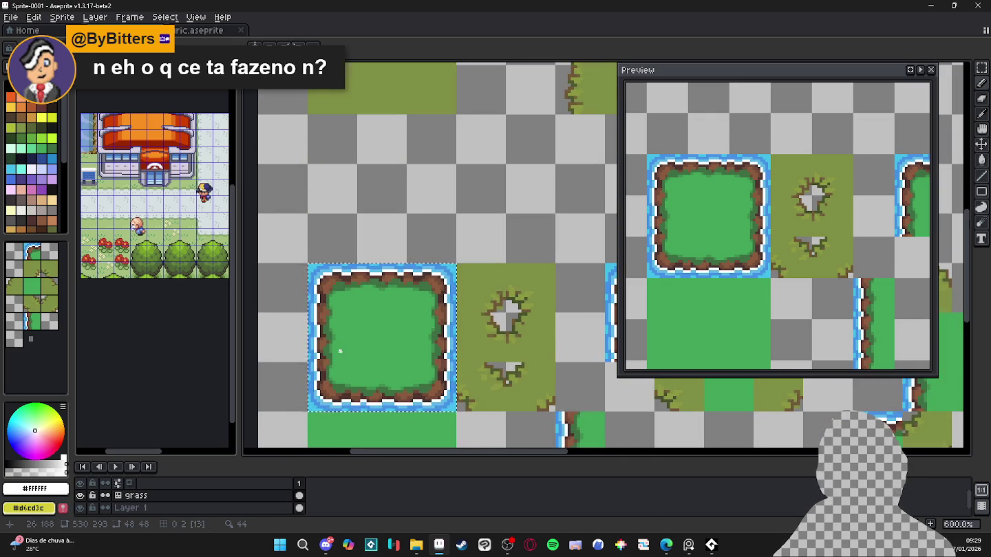
pyautogui.scroll(1, 340, 351)
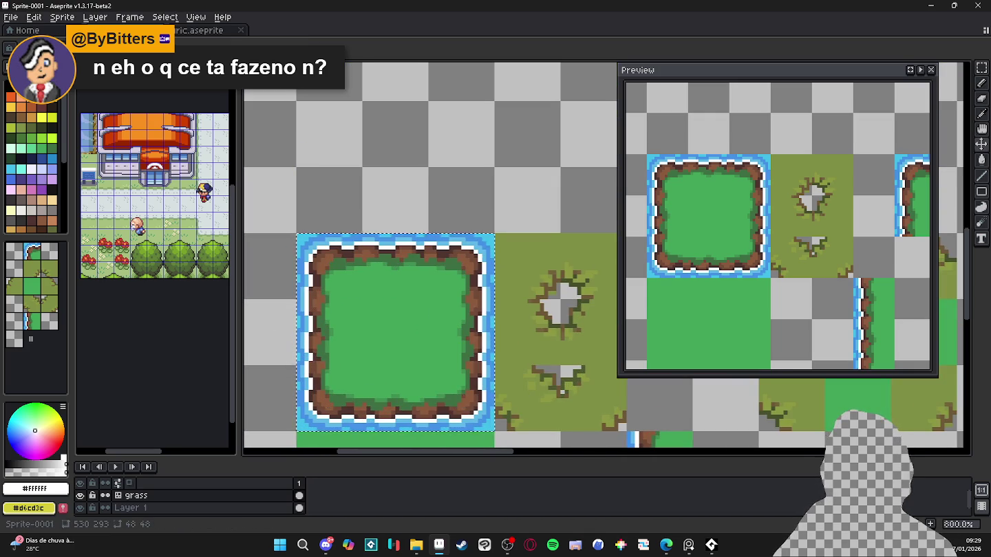
# - Fill the island tile's grass interior with a brighter light green
pyautogui.moveTo(354, 291); pyautogui.dragTo(364, 288)
pyautogui.press('g')
pyautogui.click(31, 149)
pyautogui.click(394, 318)
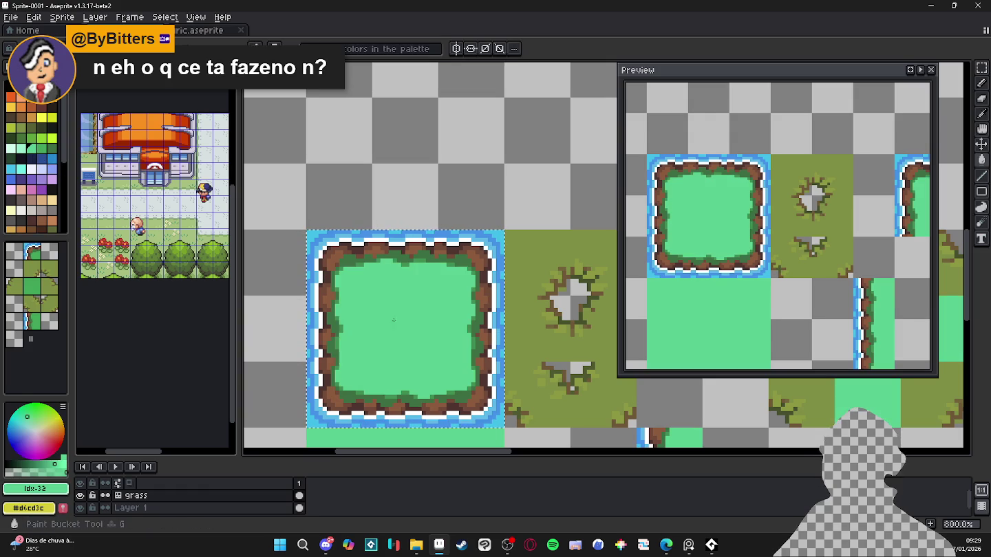
pyautogui.hotkey('ctrl', 'z')
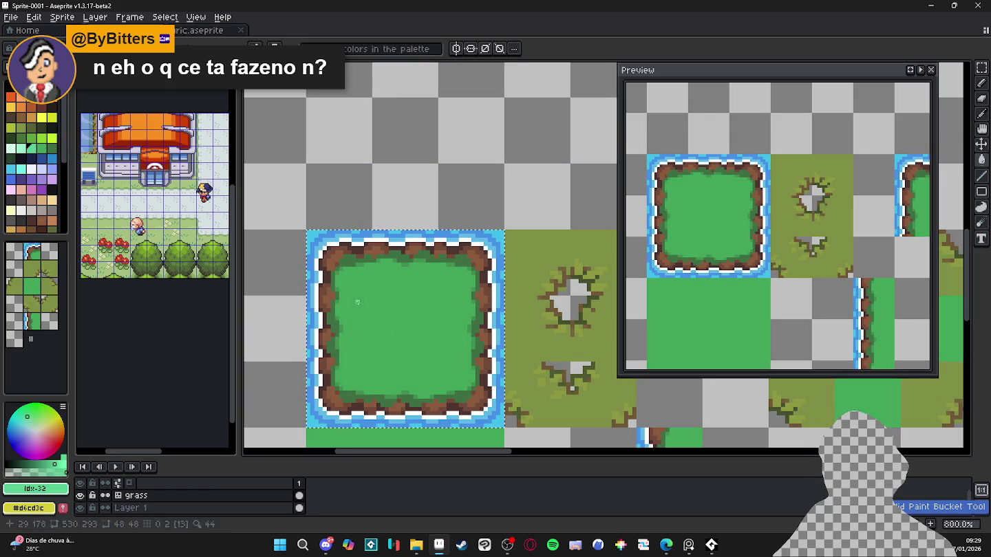
pyautogui.press('v')
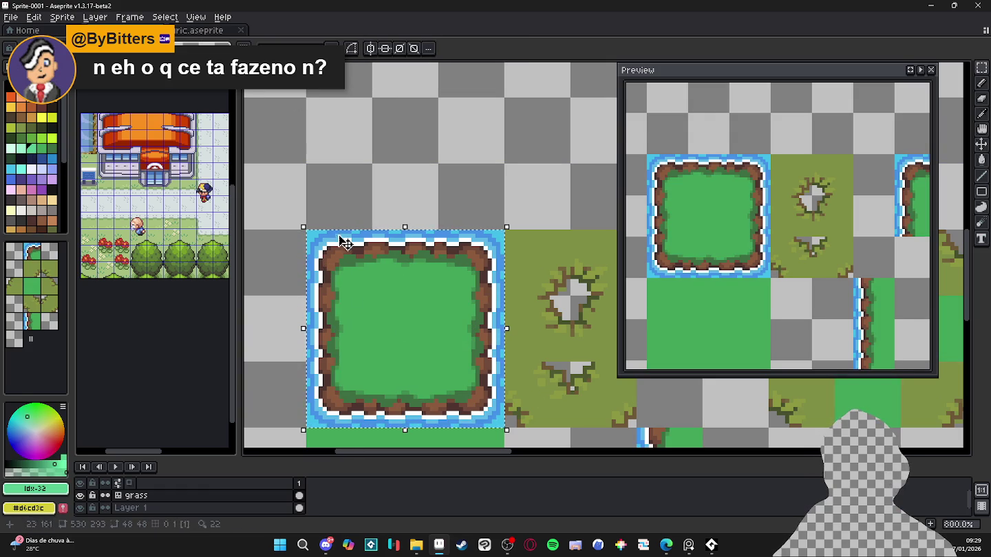
pyautogui.press('g')
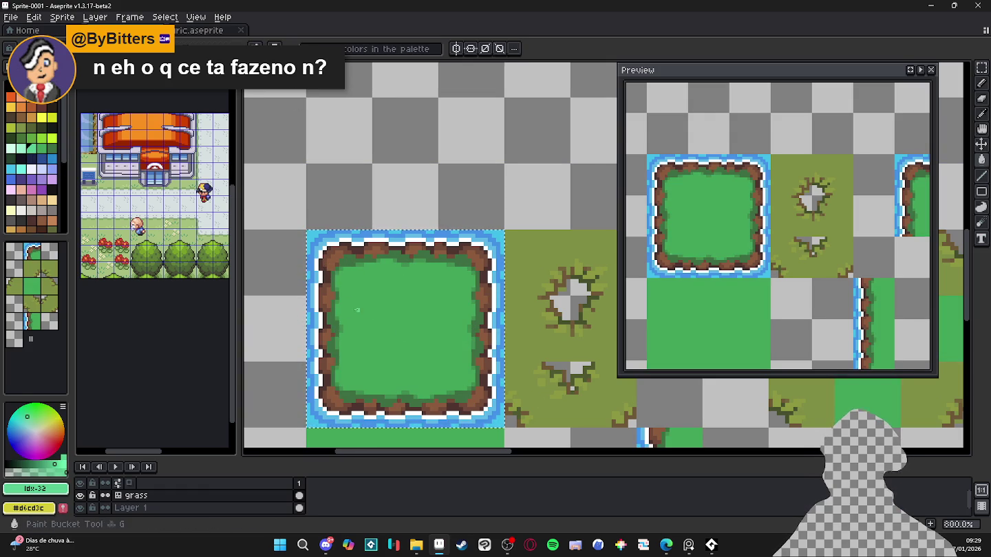
pyautogui.click(357, 310)
pyautogui.click(41, 148)
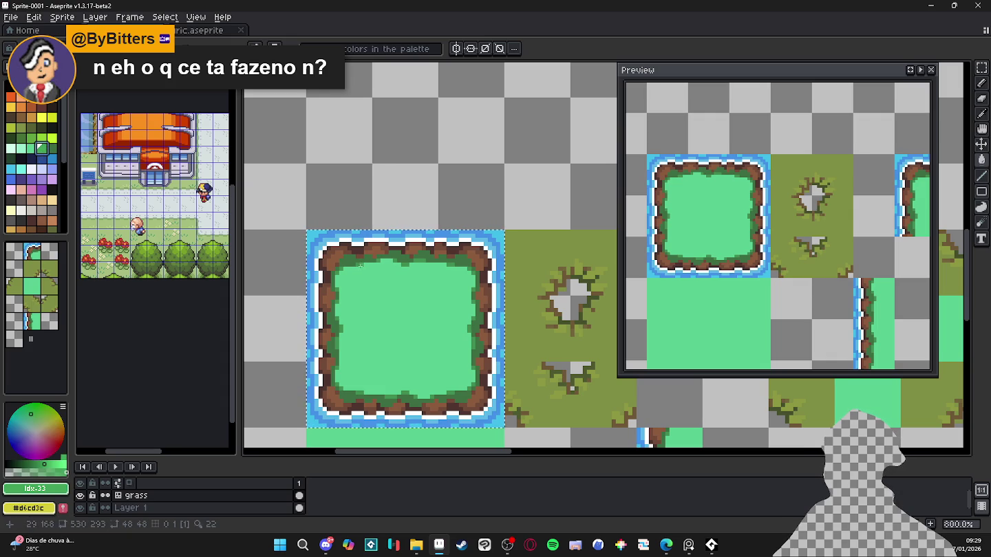
pyautogui.hotkey('ctrl', 'z')
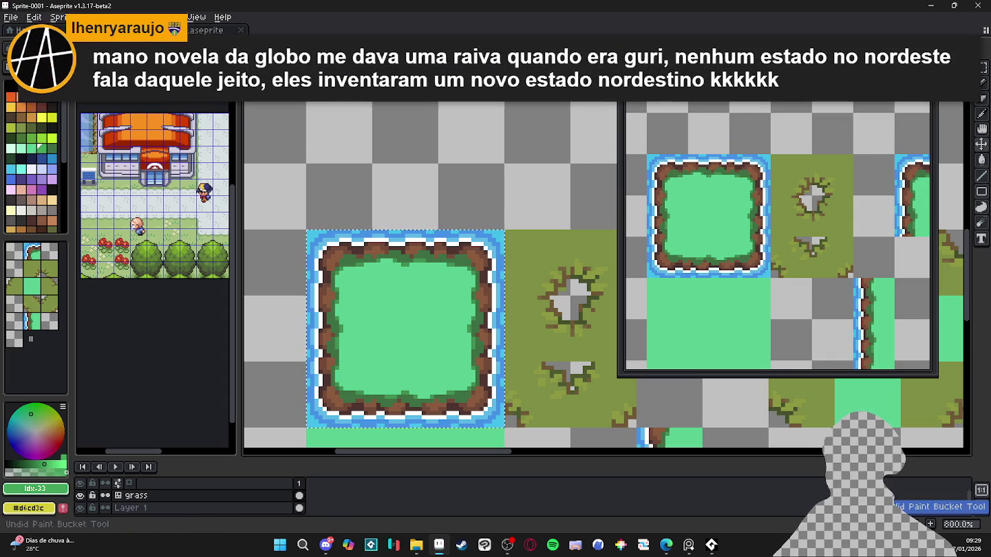
pyautogui.click(395, 256)
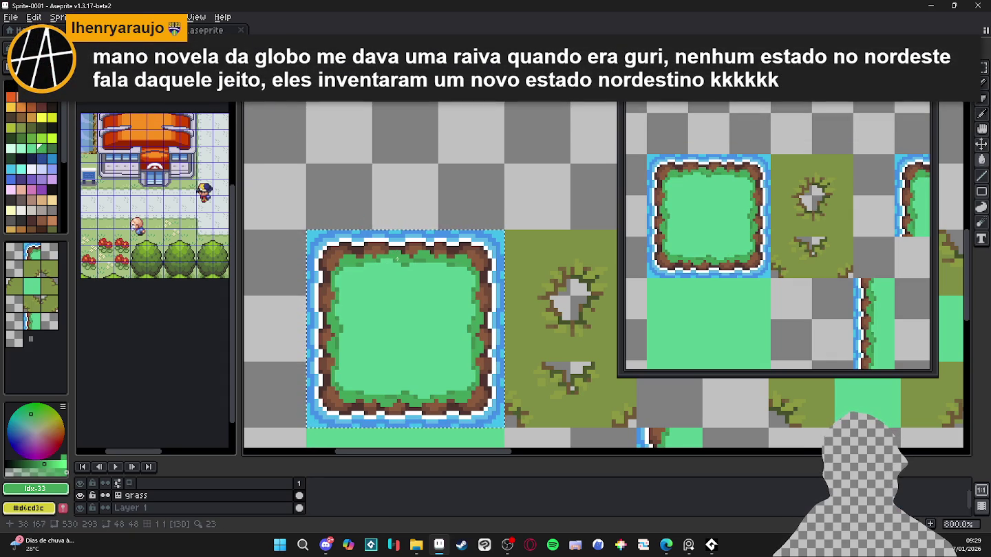
# - Recolour the darkest grass shading pixels with the mid green sampled from the grass edge
pyautogui.scroll(2, 430, 297)
pyautogui.scroll(2, 431, 297)
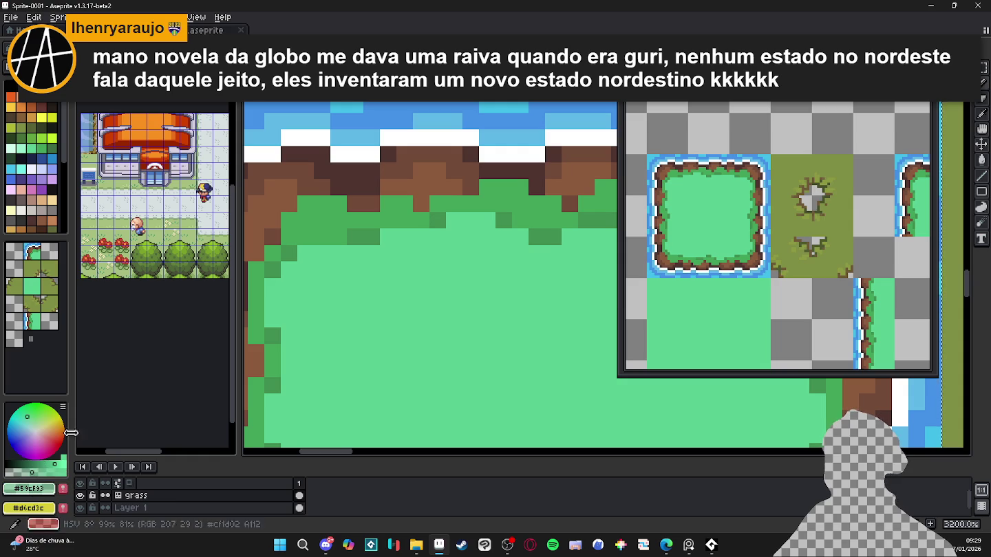
pyautogui.keyDown('alt'); pyautogui.click(341, 231); pyautogui.keyUp('alt')
pyautogui.click(342, 230)
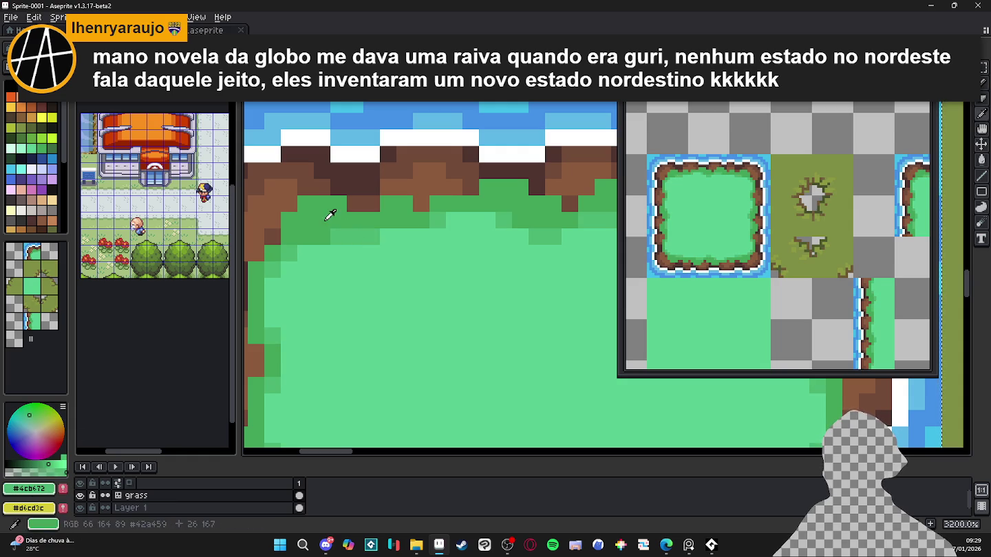
pyautogui.keyDown('alt'); pyautogui.click(332, 214); pyautogui.keyUp('alt')
pyautogui.scroll(-3, 348, 253)
pyautogui.scroll(1, 348, 254)
pyautogui.scroll(-1, 354, 261)
pyautogui.scroll(-1, 364, 275)
pyautogui.scroll(-1, 368, 277)
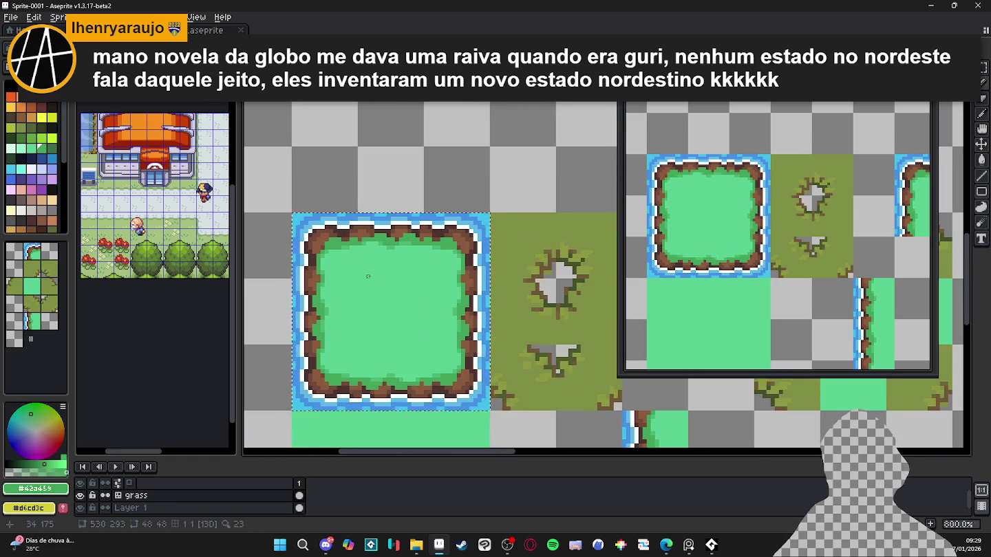
pyautogui.scroll(-1, 364, 259)
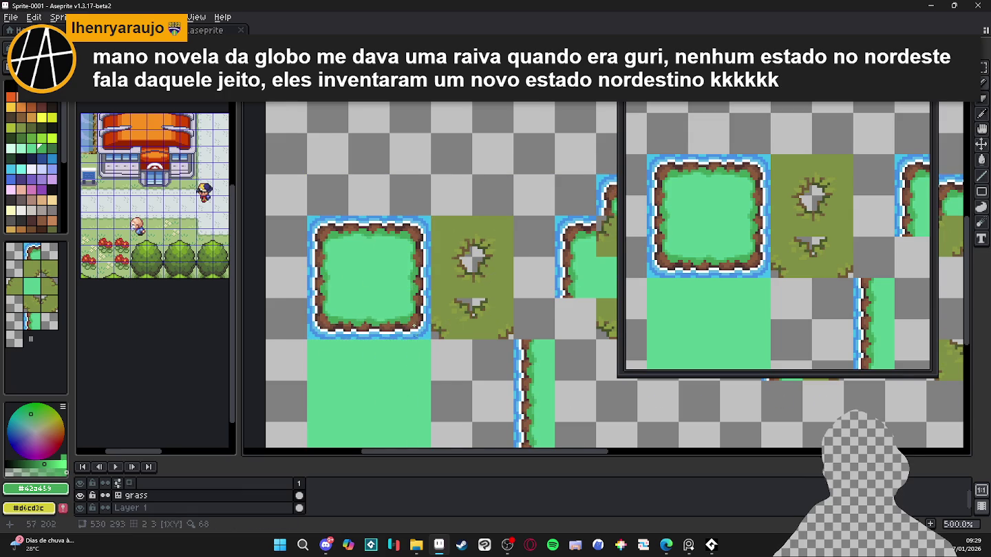
pyautogui.scroll(-1, 365, 342)
# - Touch up the mid-green shading ring with the Pencil, sampling light, mid and dark greens
pyautogui.press('m')
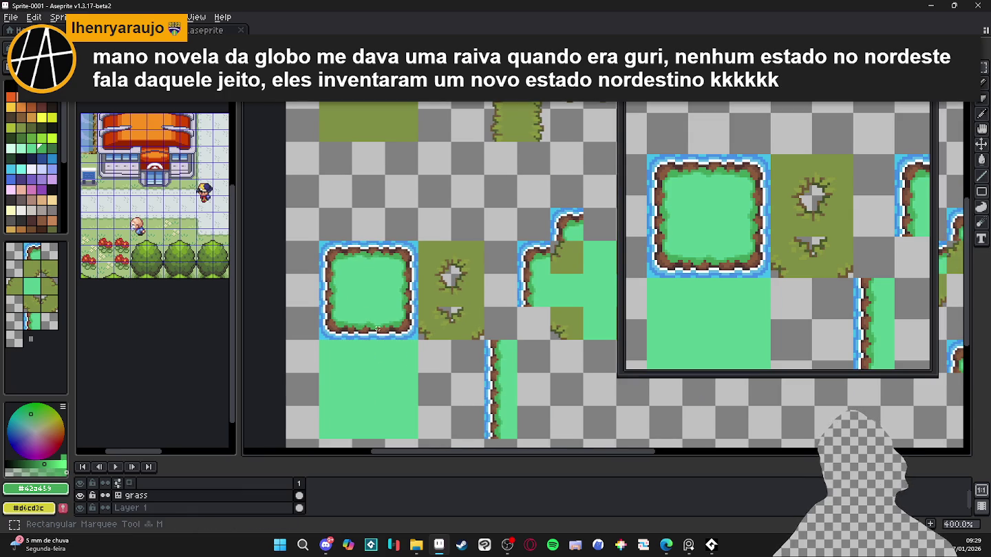
pyautogui.press('b')
pyautogui.scroll(5, 337, 282)
pyautogui.keyDown('alt'); pyautogui.click(374, 176); pyautogui.keyUp('alt')
pyautogui.scroll(1, 373, 176)
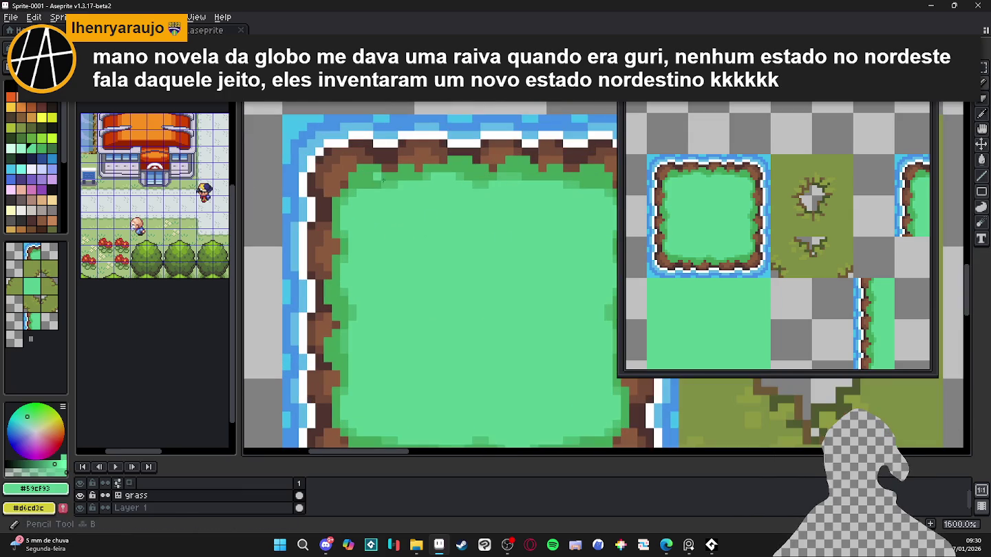
pyautogui.keyDown('alt'); pyautogui.click(376, 177); pyautogui.keyUp('alt')
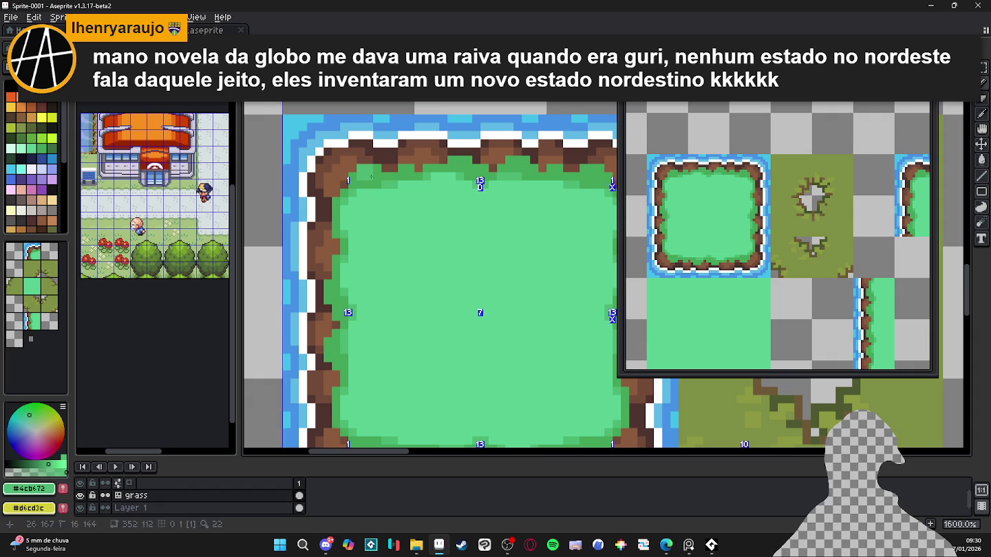
pyautogui.scroll(-3, 386, 232)
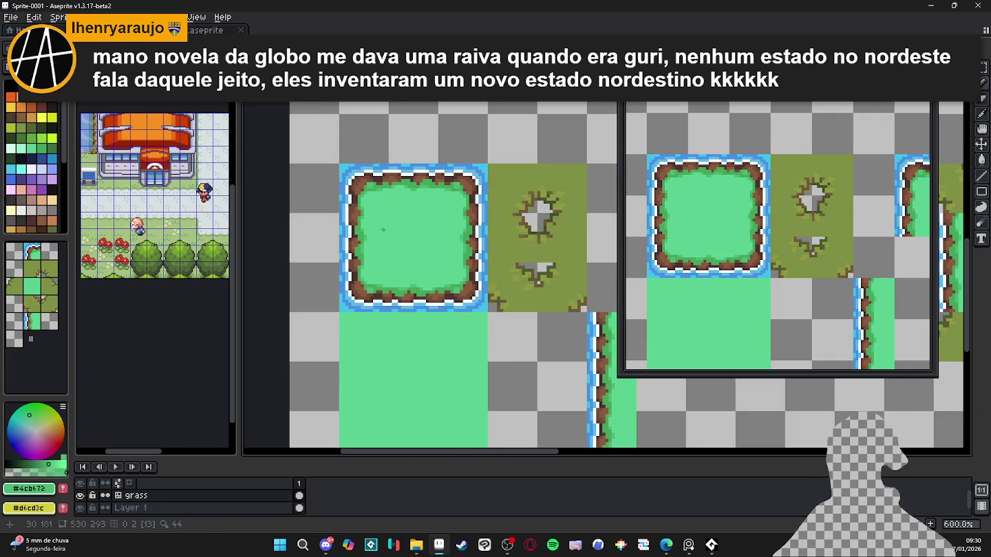
pyautogui.scroll(3, 383, 230)
pyautogui.keyDown('alt'); pyautogui.click(396, 179); pyautogui.keyUp('alt')
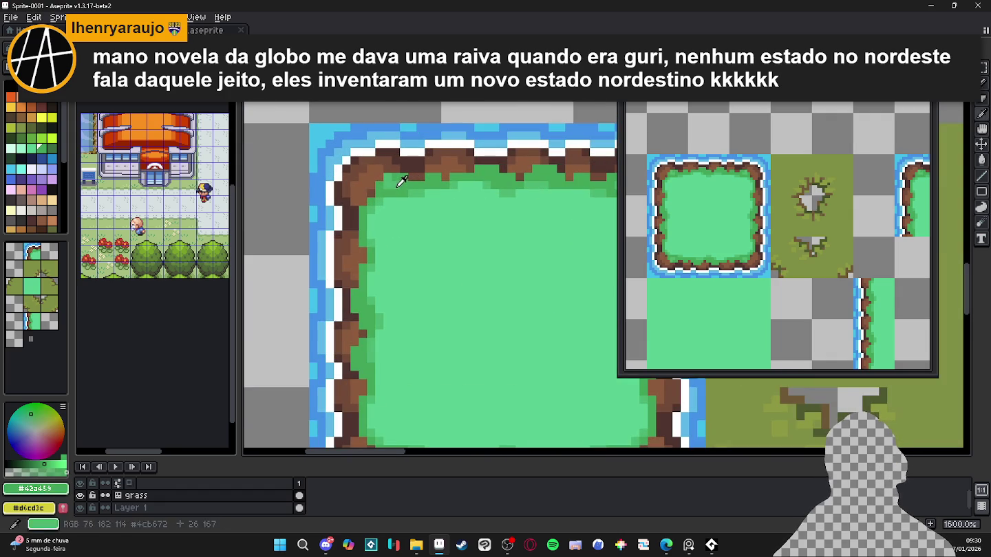
pyautogui.keyDown('alt'); pyautogui.click(397, 183); pyautogui.keyUp('alt')
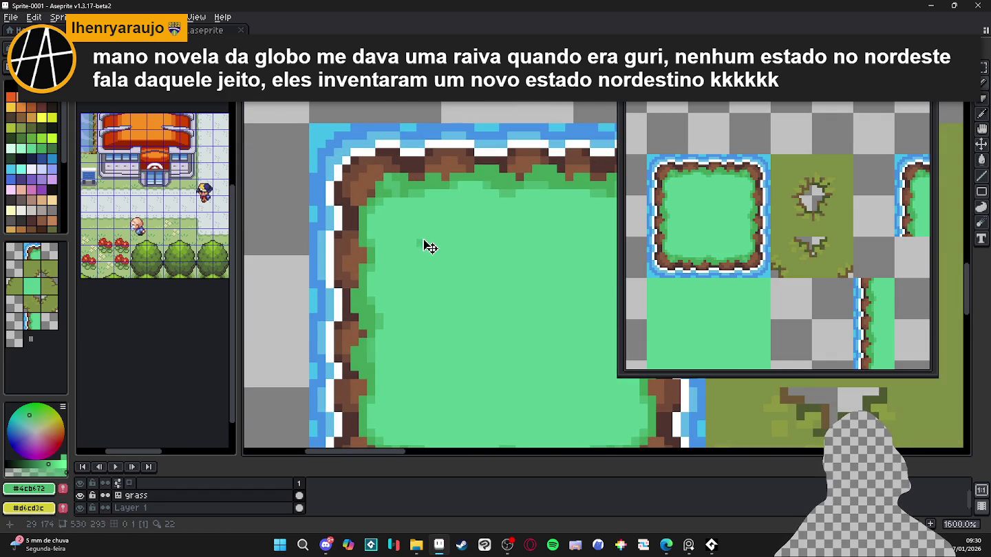
pyautogui.hotkey('ctrl', 'z')
pyautogui.scroll(-3, 438, 227)
pyautogui.moveTo(438, 228); pyautogui.dragTo(422, 234)
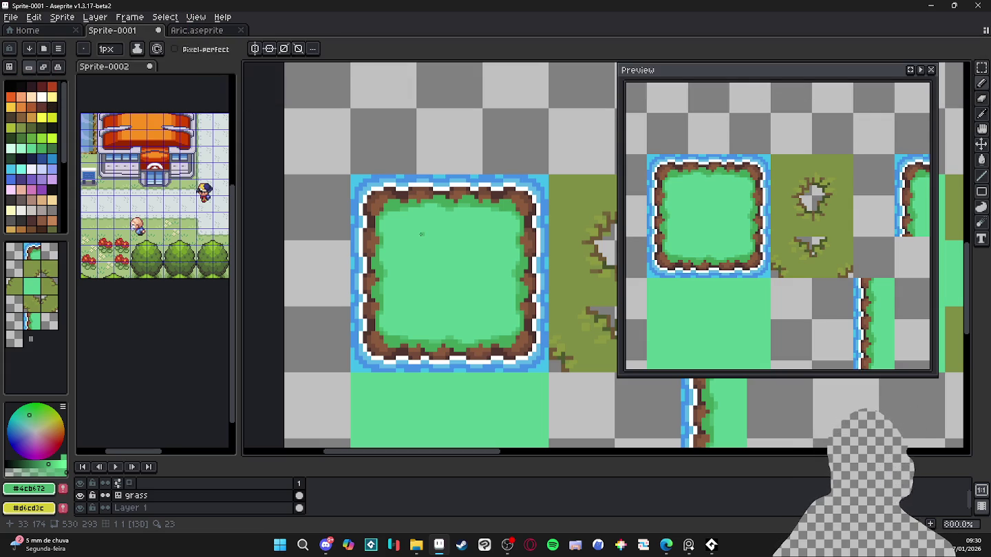
pyautogui.scroll(-1, 419, 284)
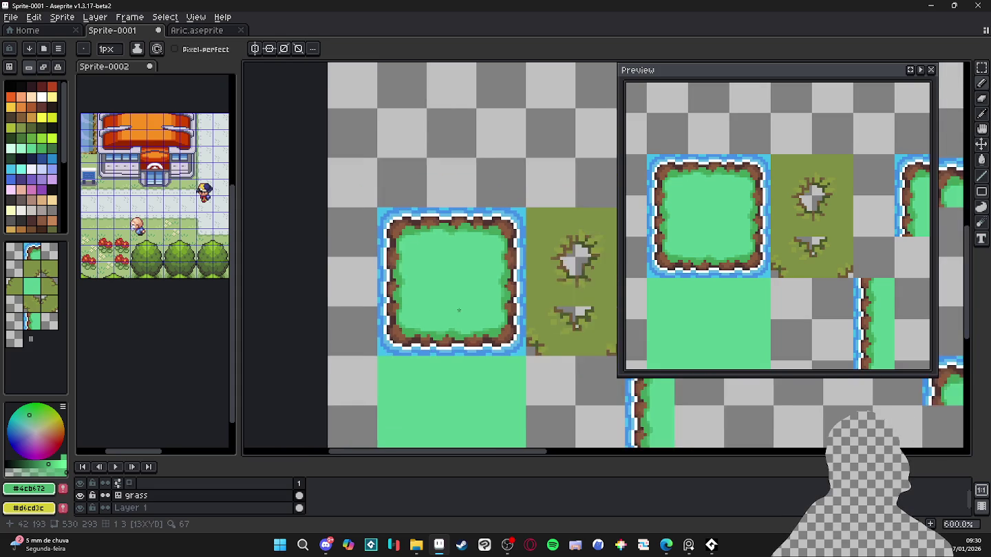
pyautogui.scroll(-1, 459, 310)
pyautogui.moveTo(455, 311)
pyautogui.mouseDown()
pyautogui.moveTo(428, 305)
pyautogui.moveTo(419, 291)
pyautogui.mouseUp()
pyautogui.scroll(-1, 403, 344)
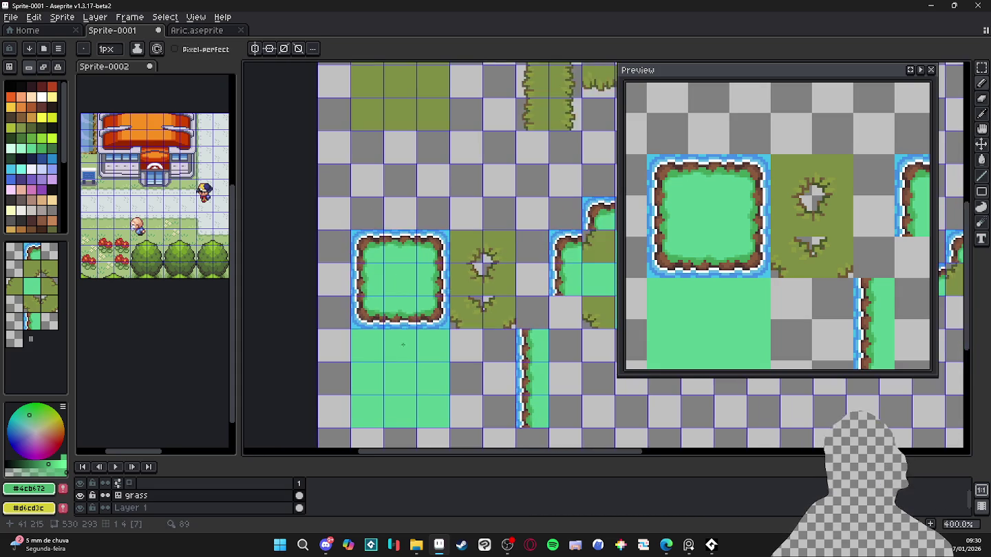
pyautogui.moveTo(403, 344); pyautogui.dragTo(384, 263)
pyautogui.scroll(1, 383, 229)
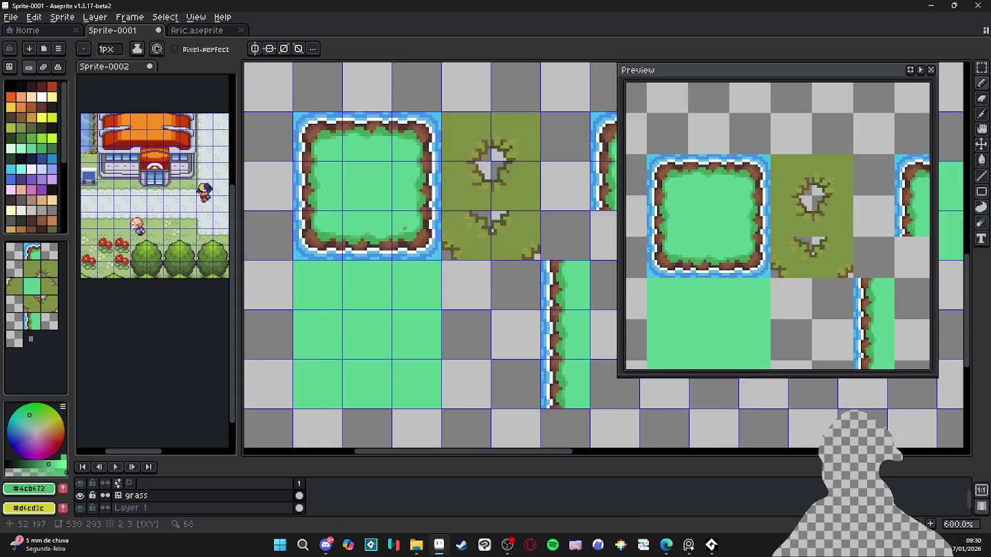
pyautogui.scroll(4, 382, 229)
pyautogui.scroll(3, 382, 230)
pyautogui.press('alt')
pyautogui.scroll(-2, 333, 226)
pyautogui.scroll(-2, 344, 248)
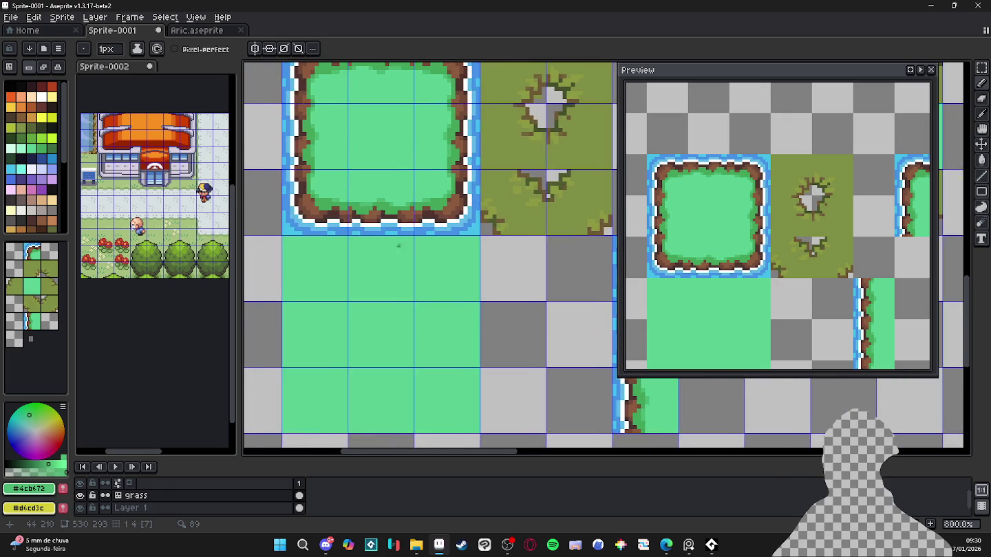
pyautogui.scroll(-1, 357, 278)
pyautogui.scroll(3, 356, 278)
pyautogui.press('+')
pyautogui.click(363, 269)
pyautogui.hotkey('ctrl', 'z')
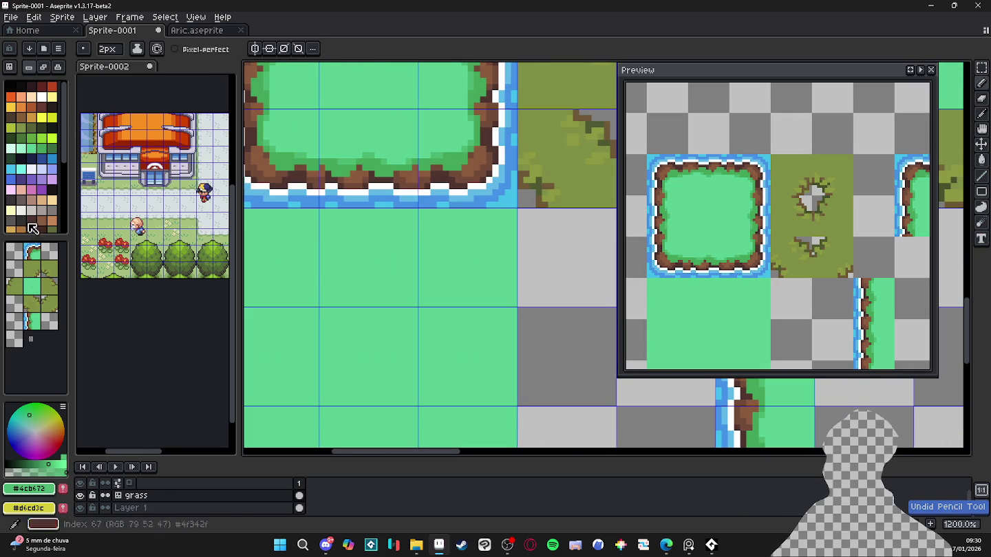
pyautogui.scroll(-3, 306, 275)
pyautogui.scroll(1, 323, 287)
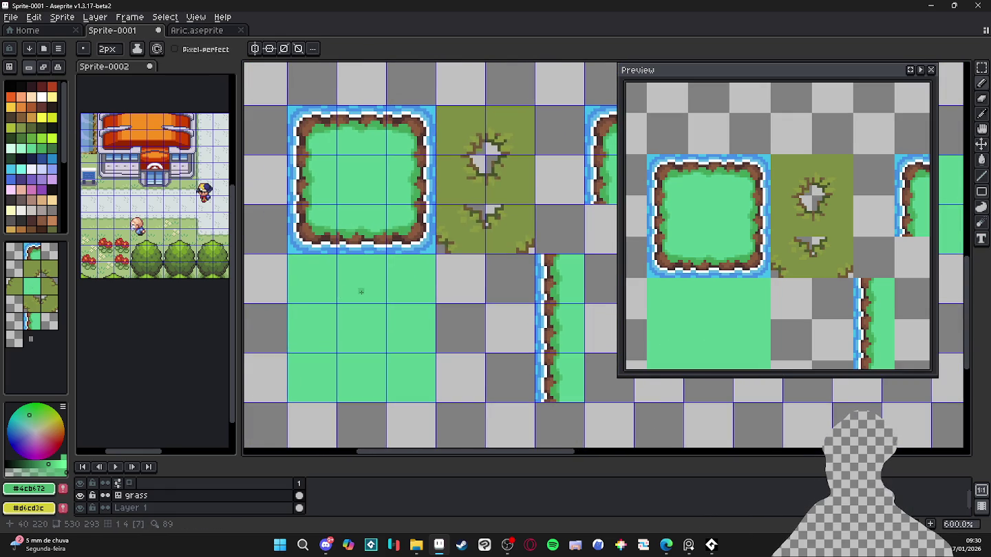
pyautogui.scroll(1, 354, 287)
pyautogui.scroll(1, 349, 289)
pyautogui.scroll(-3, 350, 293)
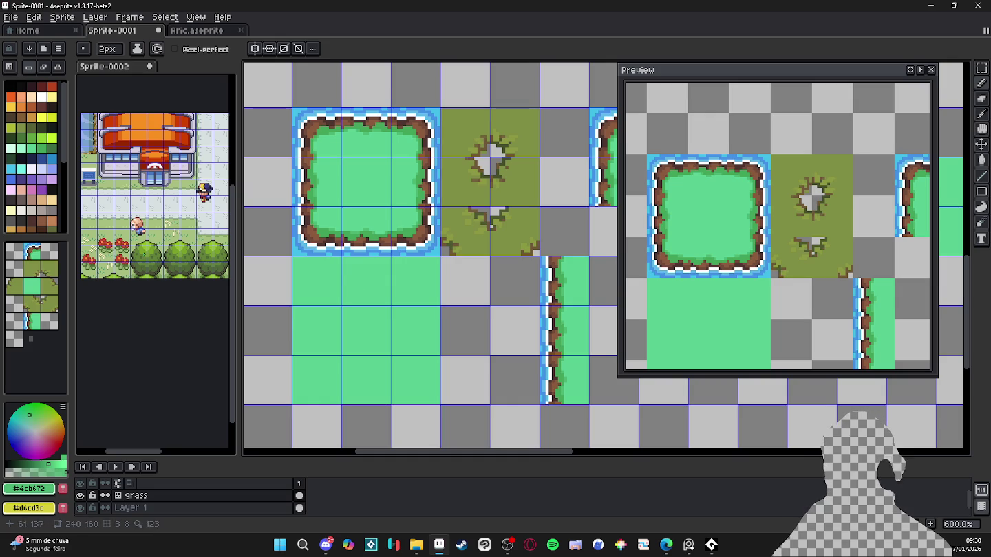
pyautogui.scroll(3, 343, 307)
# - Paint a dark green speck in the grass tile, keeping the brush at 1 pixel
pyautogui.click(382, 356)
pyautogui.press('+')
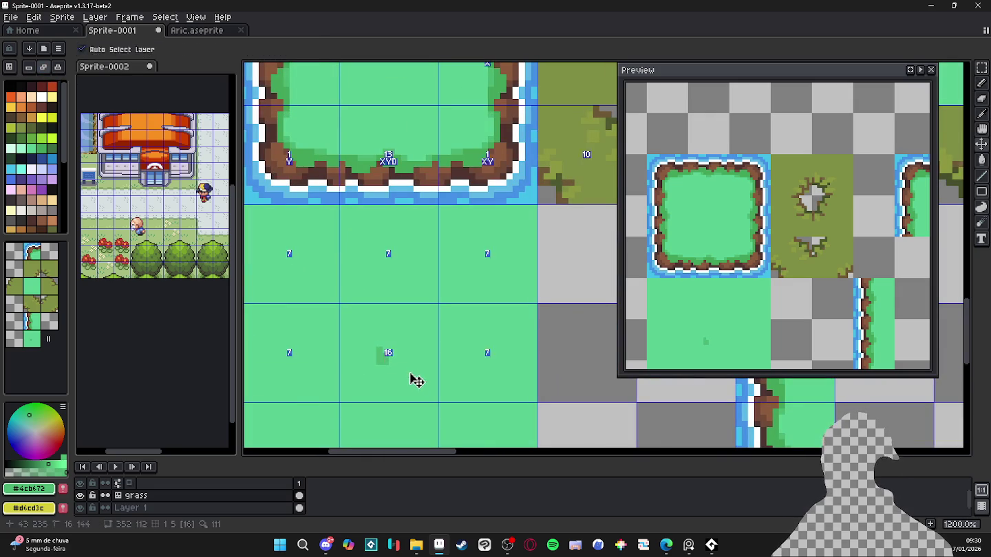
pyautogui.press('-')
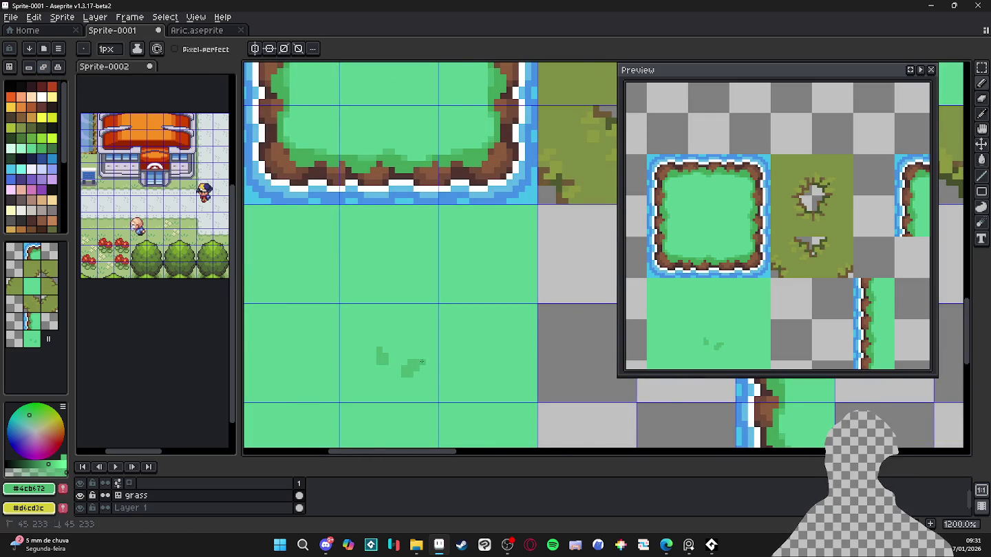
pyautogui.scroll(-3, 409, 364)
pyautogui.scroll(5, 402, 379)
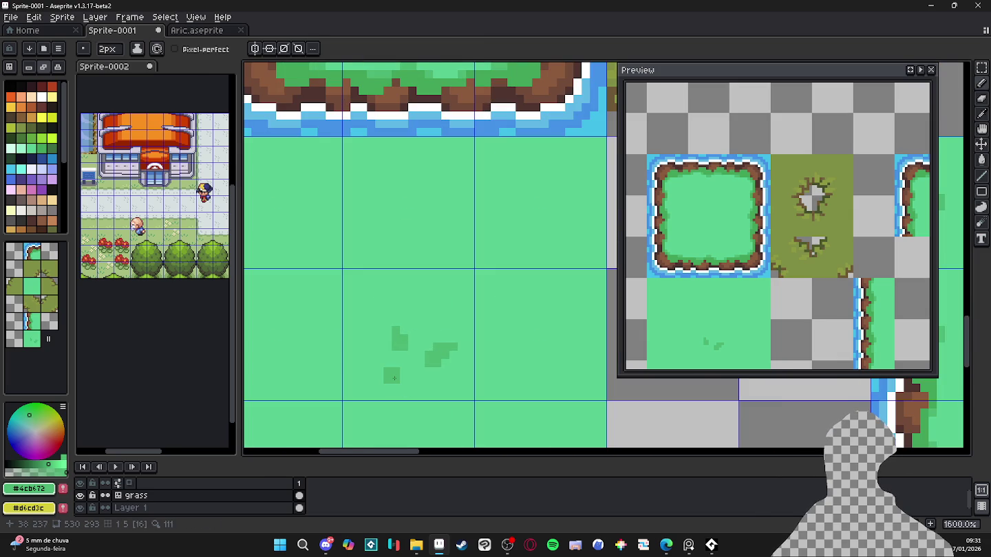
pyautogui.press('-')
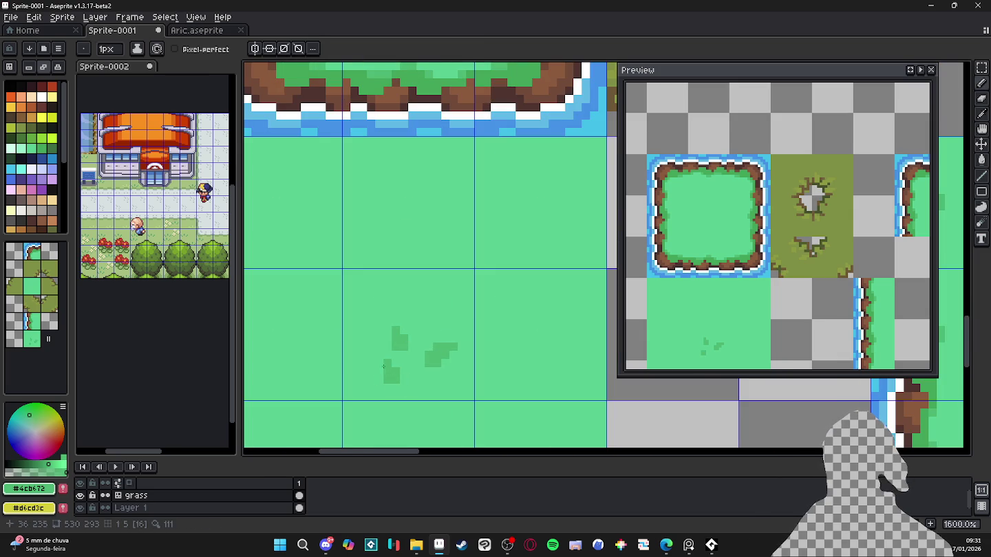
# - Undo the last pencil strokes to remove the stray pixel and zoom out to 600%
pyautogui.hotkey('ctrl', 'z')
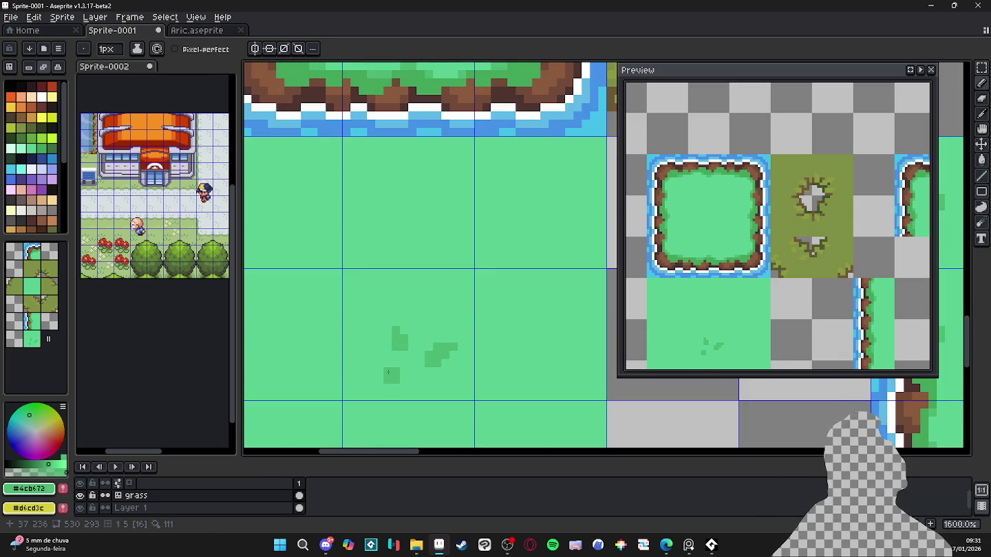
pyautogui.scroll(-1, 387, 372)
pyautogui.hotkey('ctrl', 'z')
pyautogui.scroll(1, 387, 375)
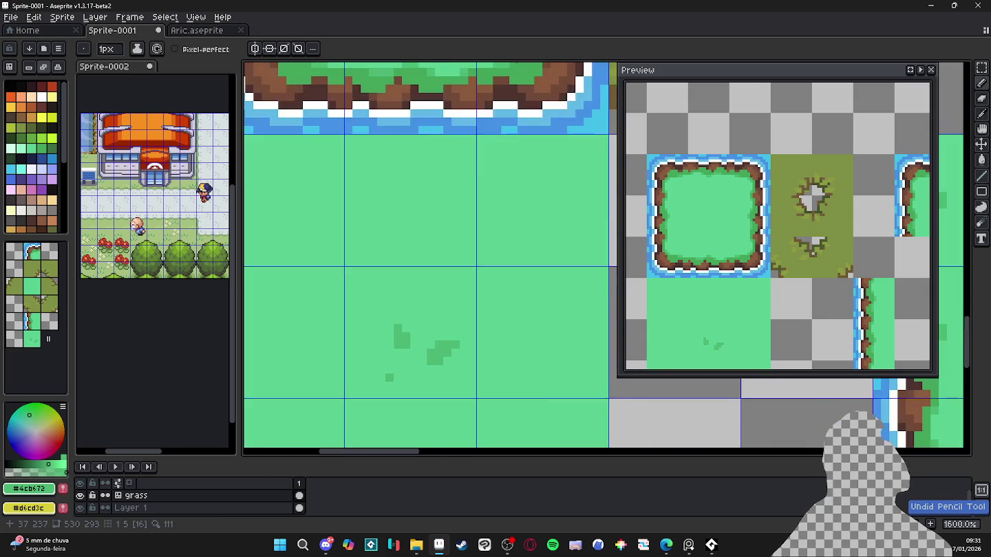
pyautogui.scroll(-2, 387, 375)
pyautogui.scroll(-1, 406, 375)
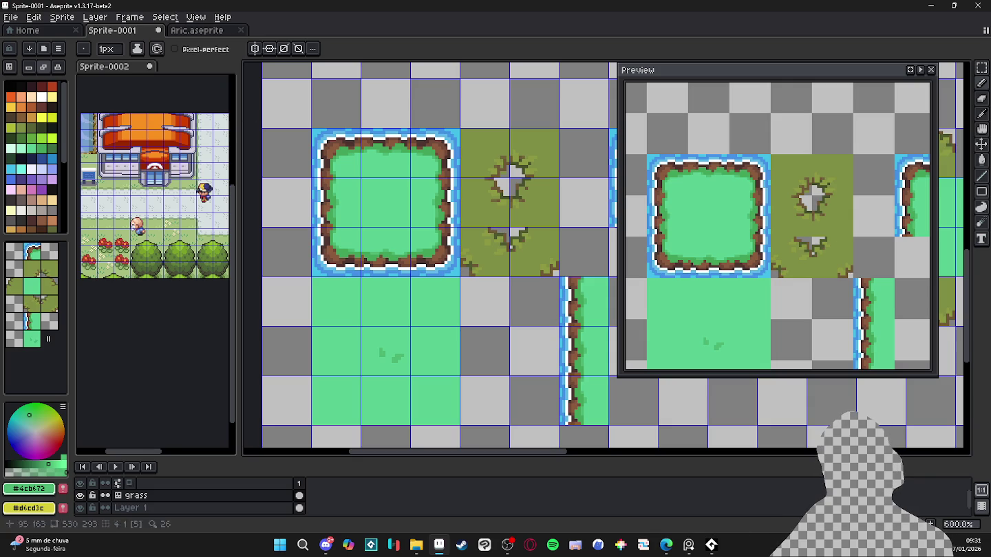
pyautogui.scroll(-1, 420, 333)
pyautogui.hscroll(1, 420, 271)
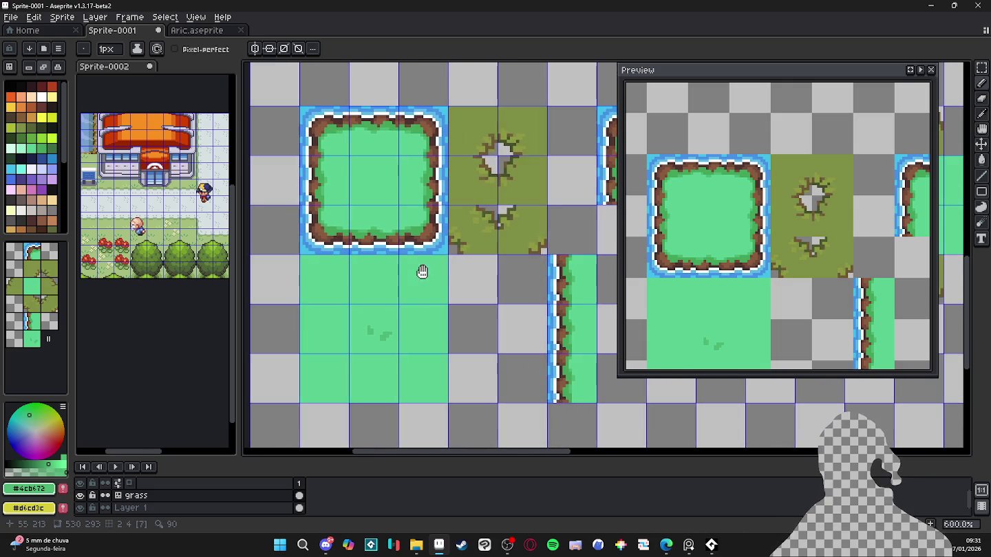
pyautogui.hotkey('ctrl', "'")
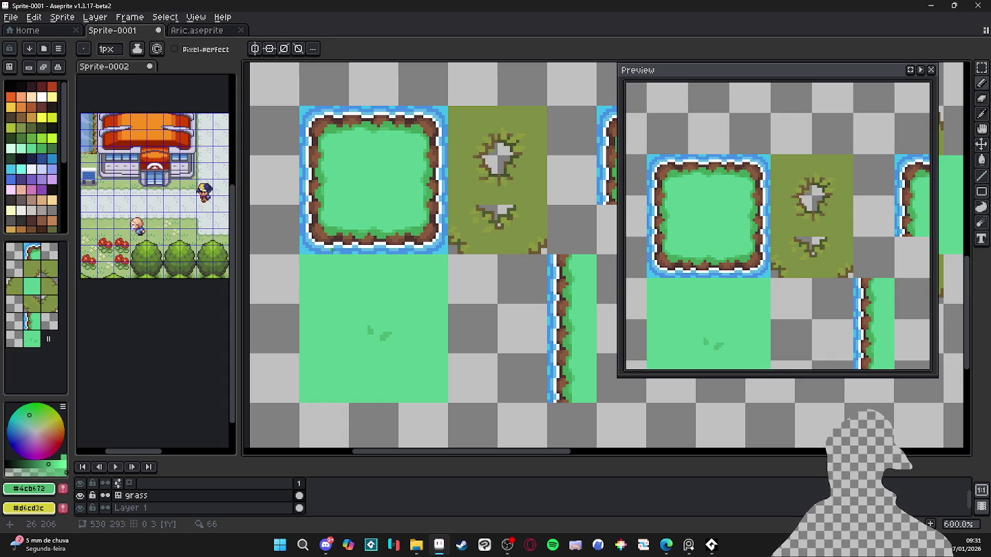
pyautogui.press('b')
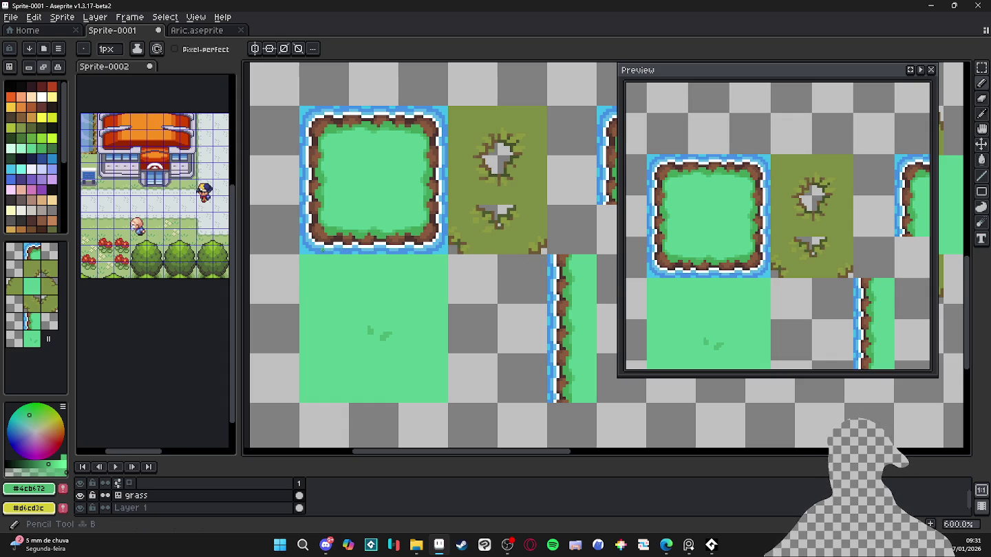
pyautogui.hotkey('ctrl', "'")
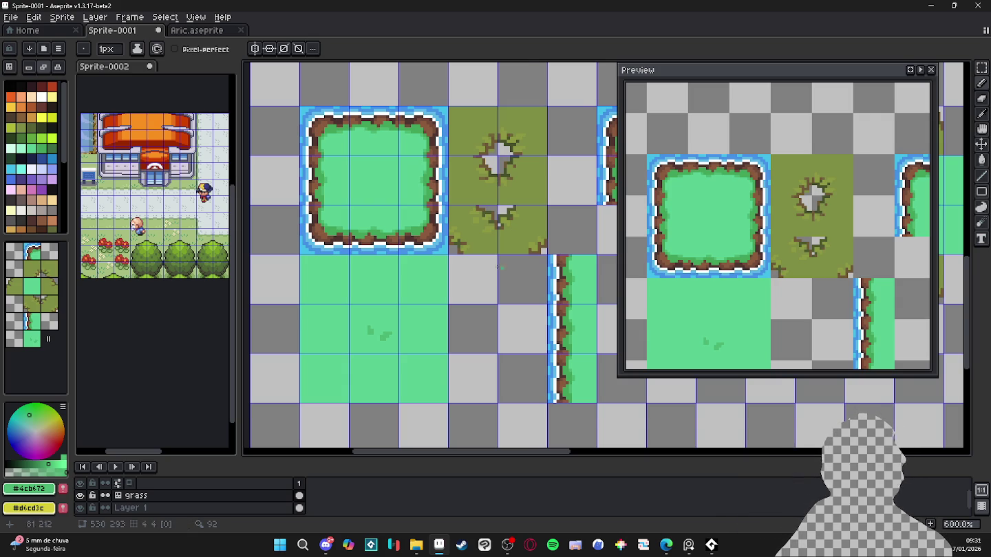
pyautogui.scroll(-3, 510, 274)
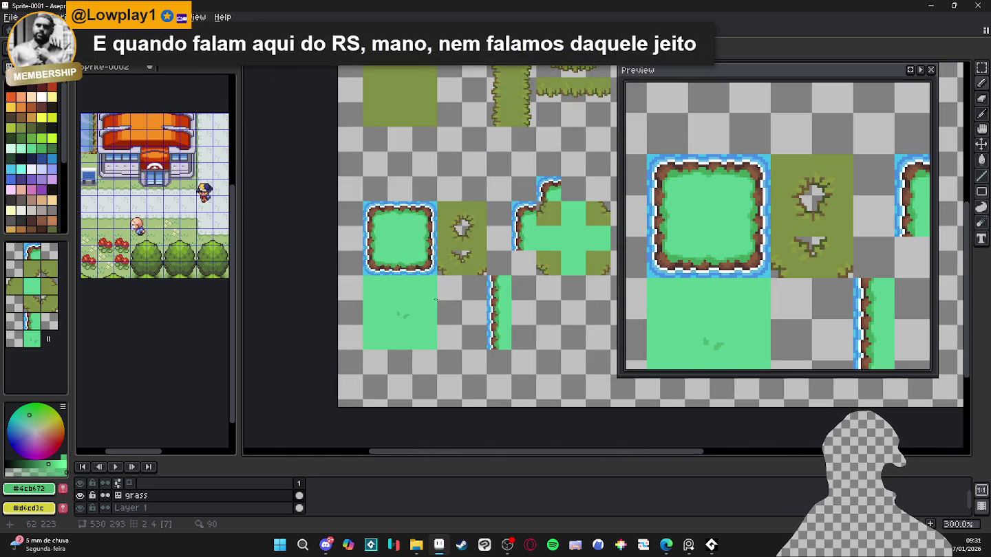
pyautogui.moveTo(465, 339); pyautogui.dragTo(411, 285)
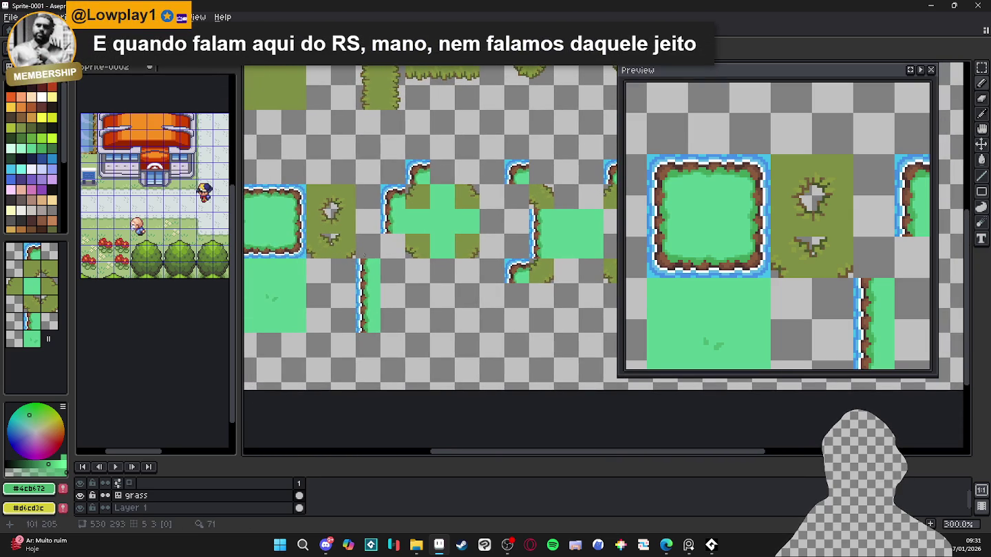
pyautogui.moveTo(387, 252); pyautogui.dragTo(412, 259)
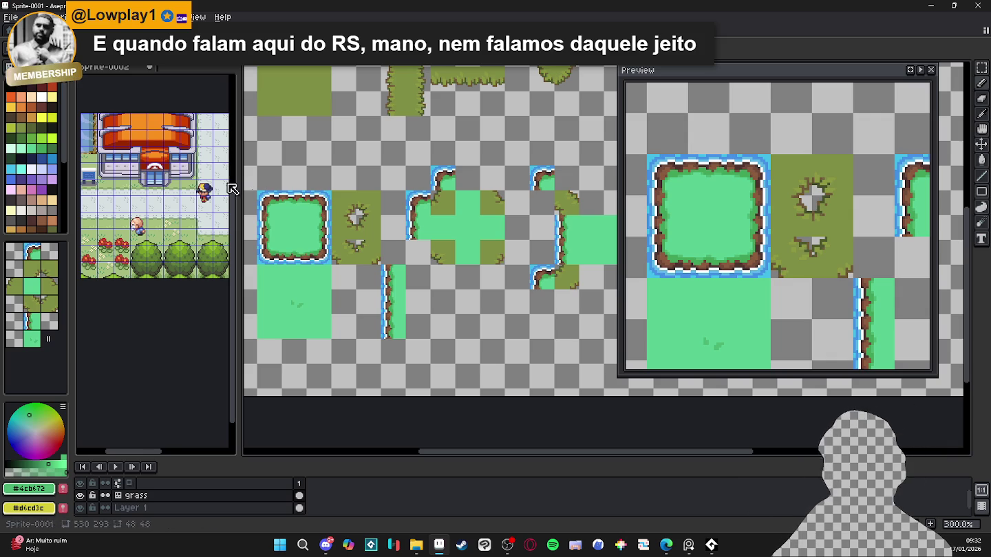
pyautogui.click(51, 157)
# - Stamp rounded corner tiles on the cross's top and right arms
pyautogui.scroll(1, 296, 214)
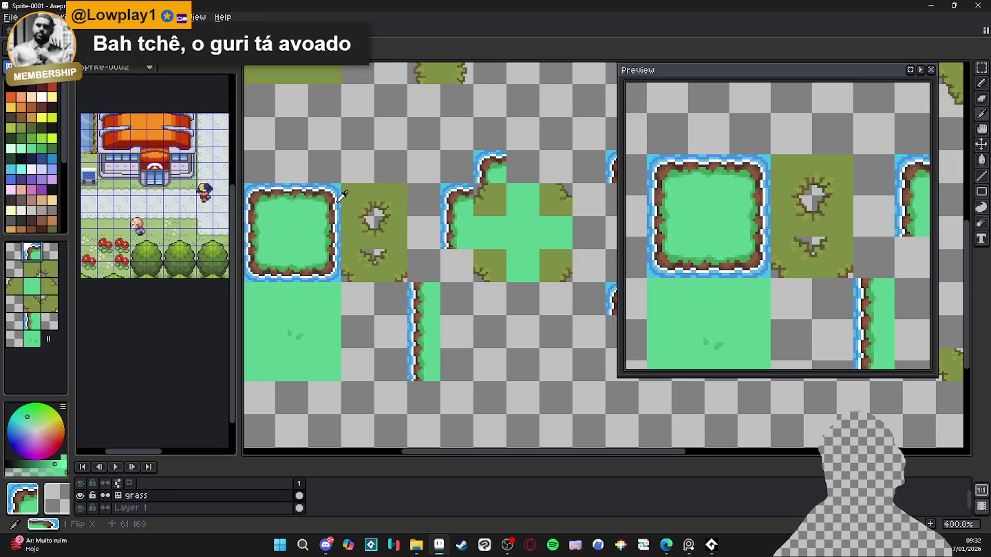
pyautogui.click(544, 171)
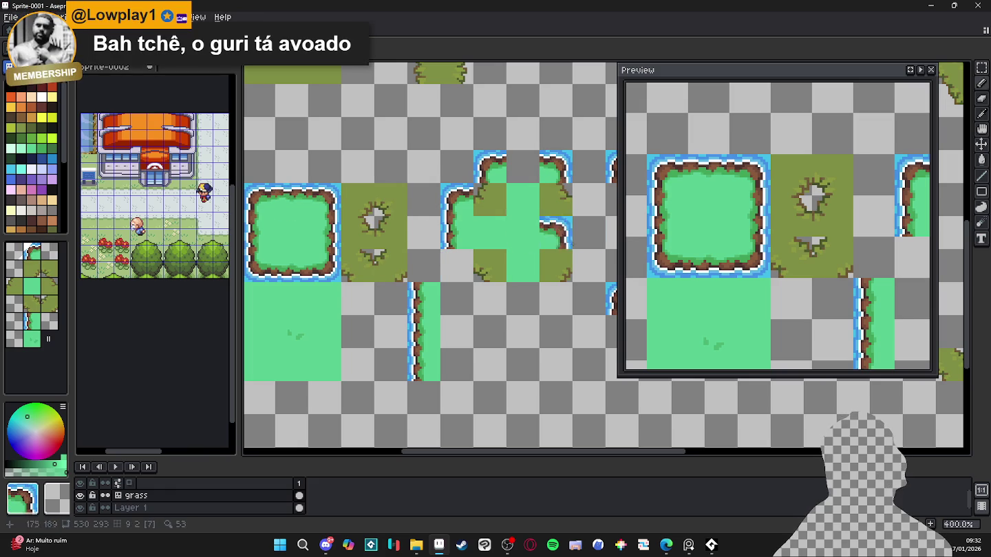
pyautogui.click(578, 256)
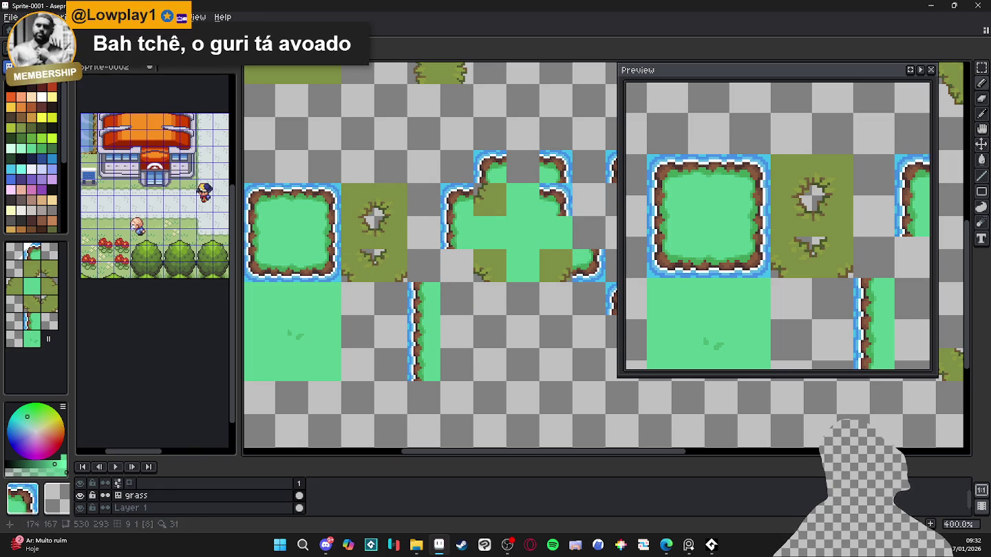
pyautogui.click(579, 196)
pyautogui.moveTo(479, 189); pyautogui.dragTo(468, 186)
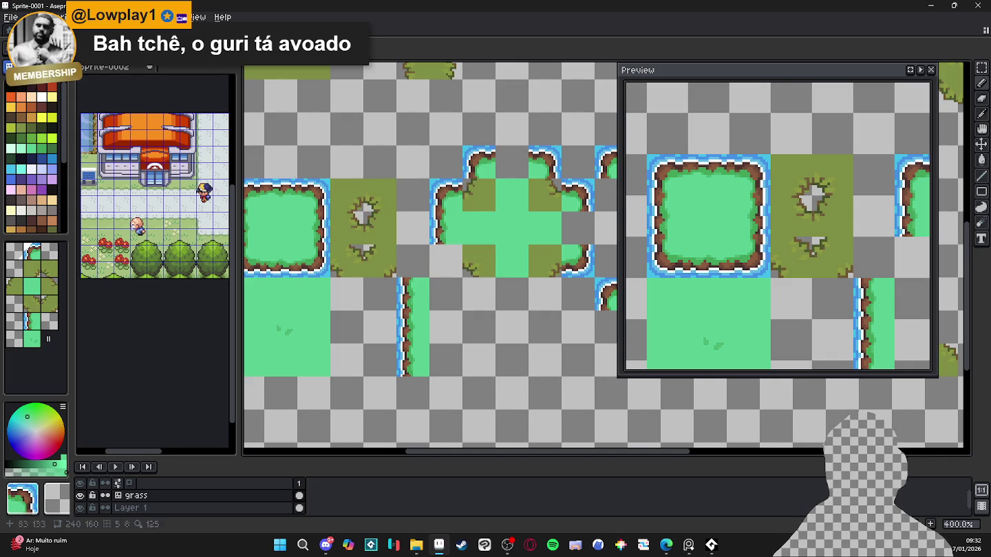
pyautogui.moveTo(260, 253); pyautogui.dragTo(287, 255)
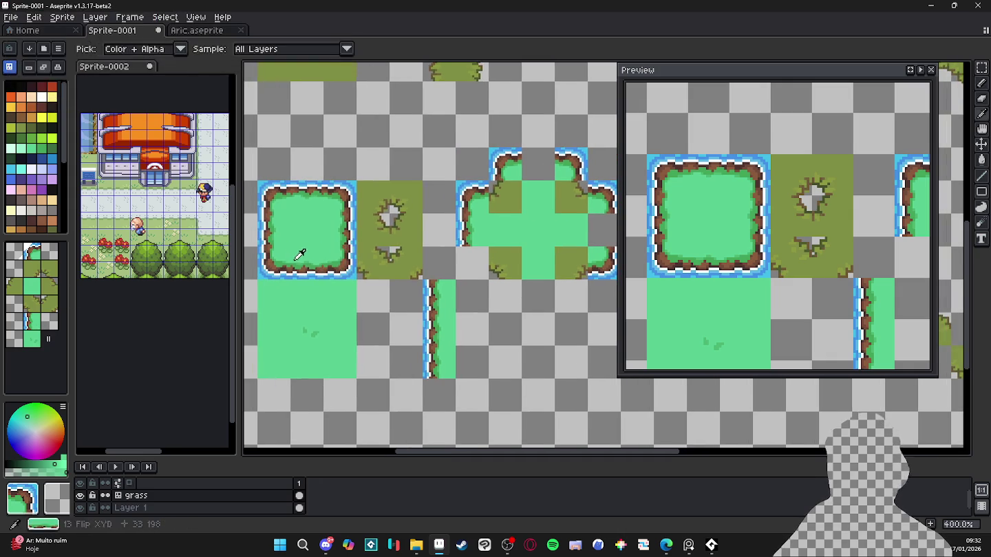
pyautogui.click(405, 263)
pyautogui.moveTo(419, 261); pyautogui.dragTo(385, 261)
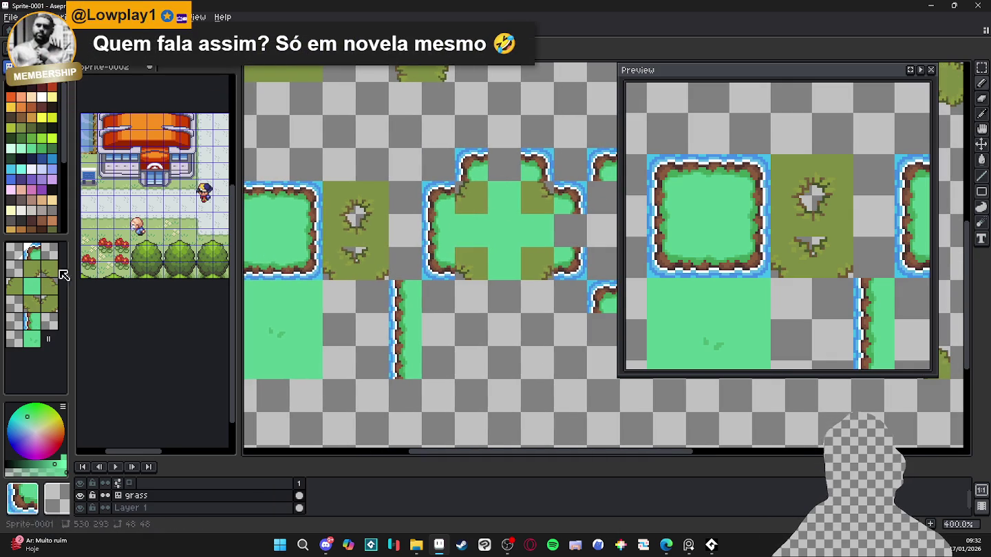
# - Add a top-edge tile to the upper arm and a vertically flipped bottom-edge tile below the cross
pyautogui.click(504, 165)
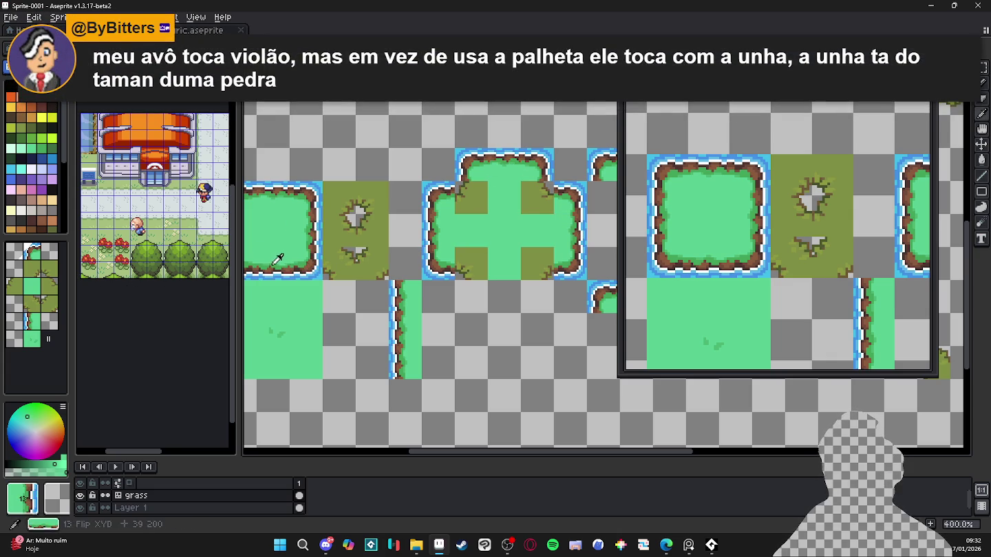
pyautogui.hotkey('shift', 'v')
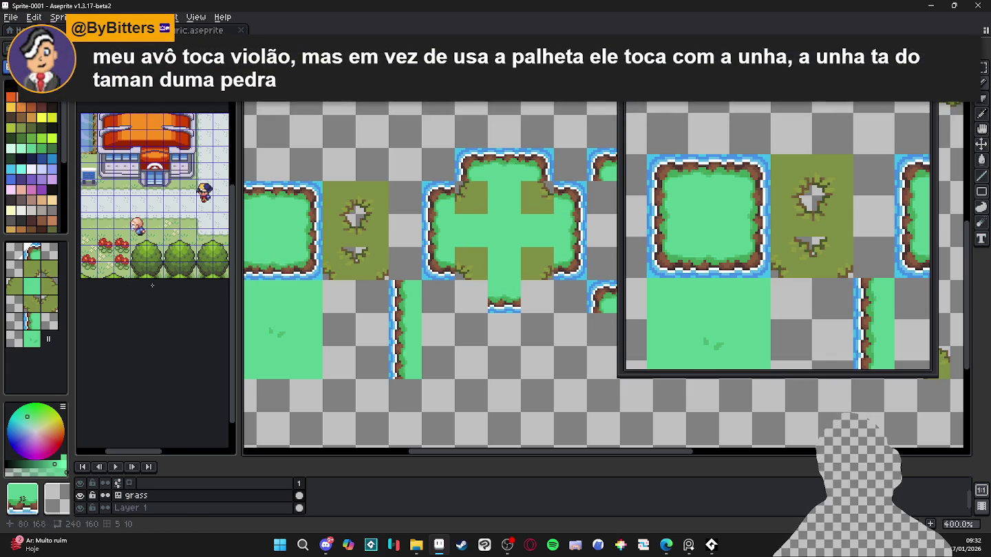
pyautogui.click(537, 297)
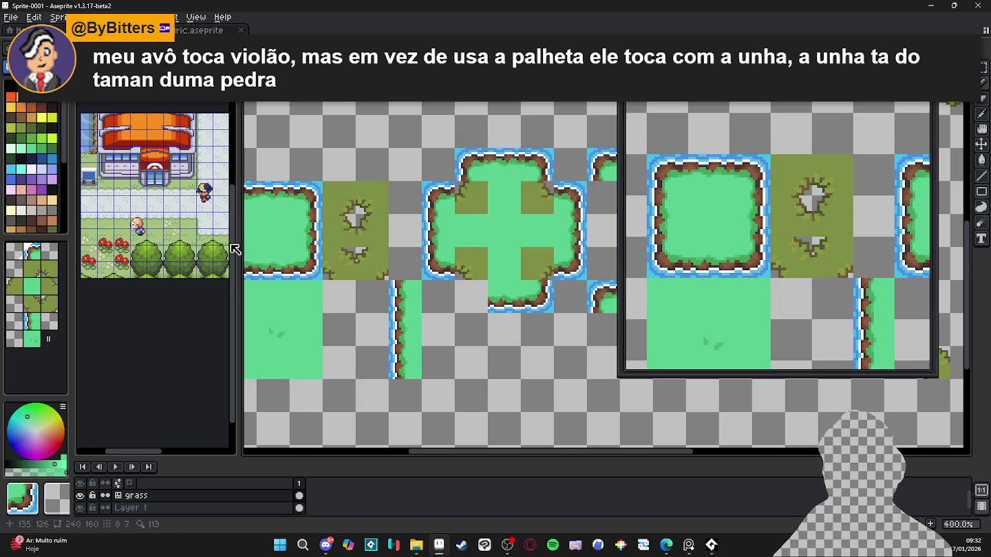
pyautogui.hscroll(-2, 295, 265)
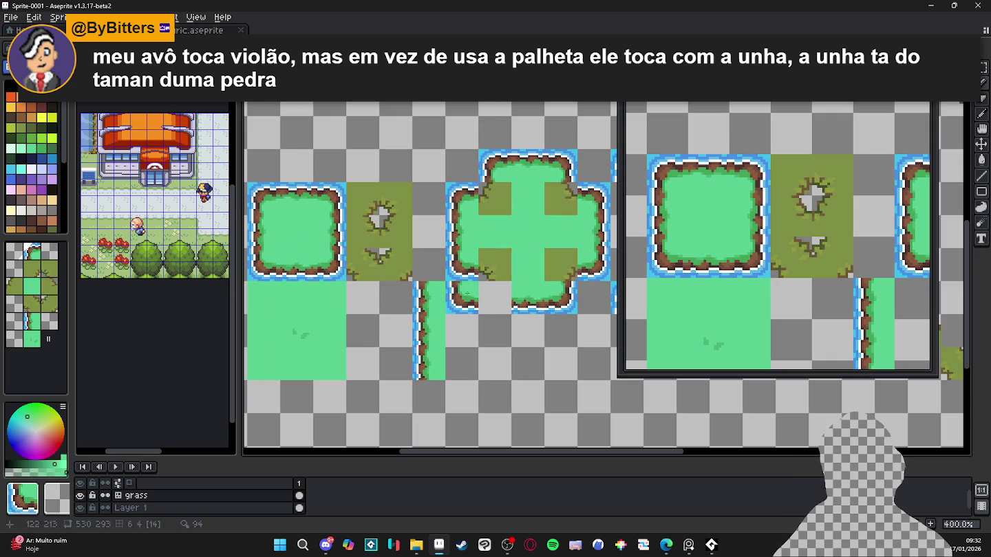
pyautogui.hscroll(3, 495, 295)
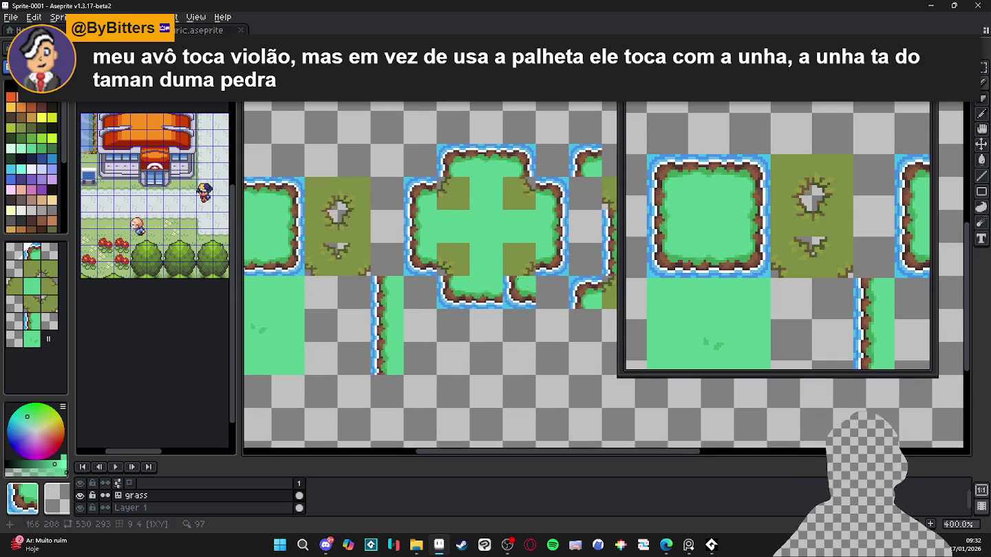
pyautogui.hscroll(1, 521, 291)
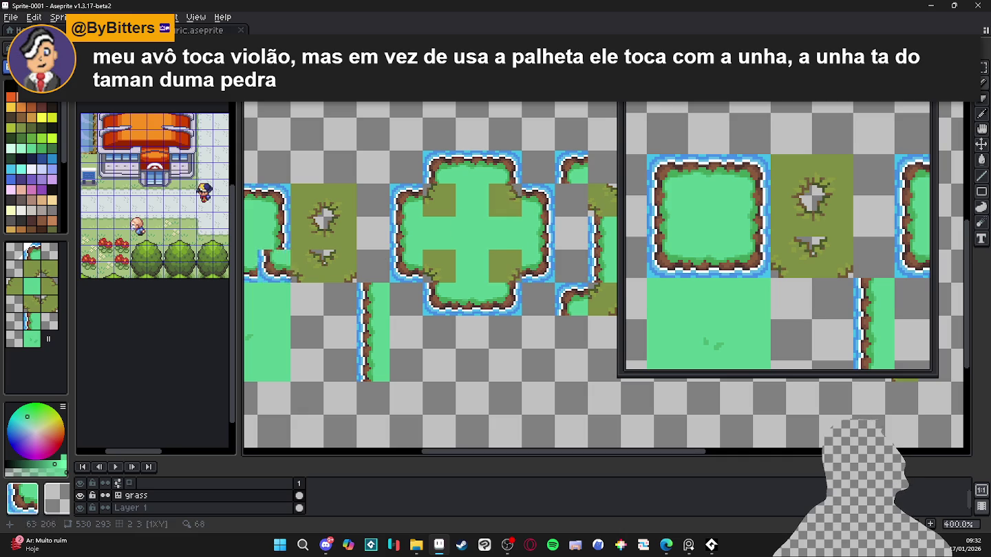
pyautogui.hscroll(1, 423, 234)
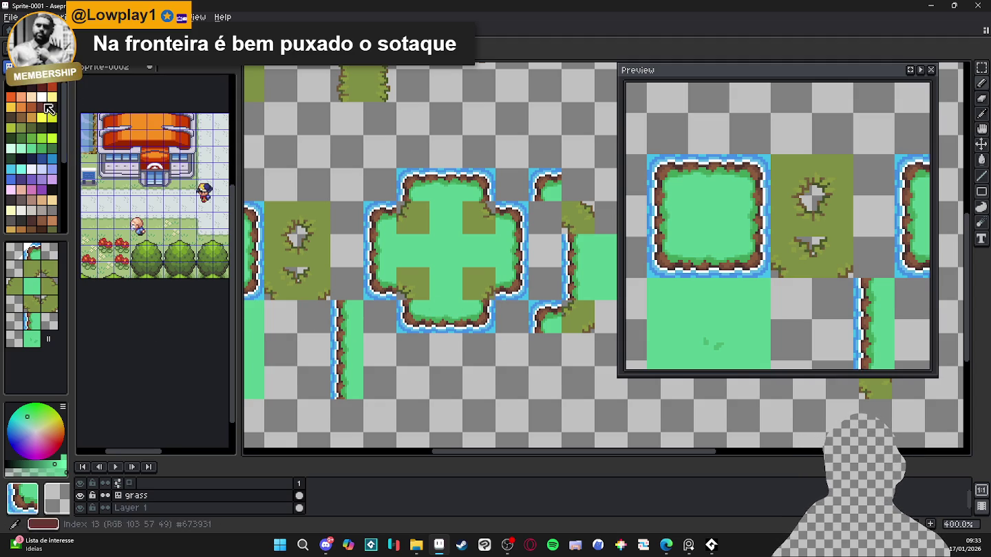
# - Leave tilemap mode for pixel drawing and zoom out to 300%
pyautogui.press('Tab')
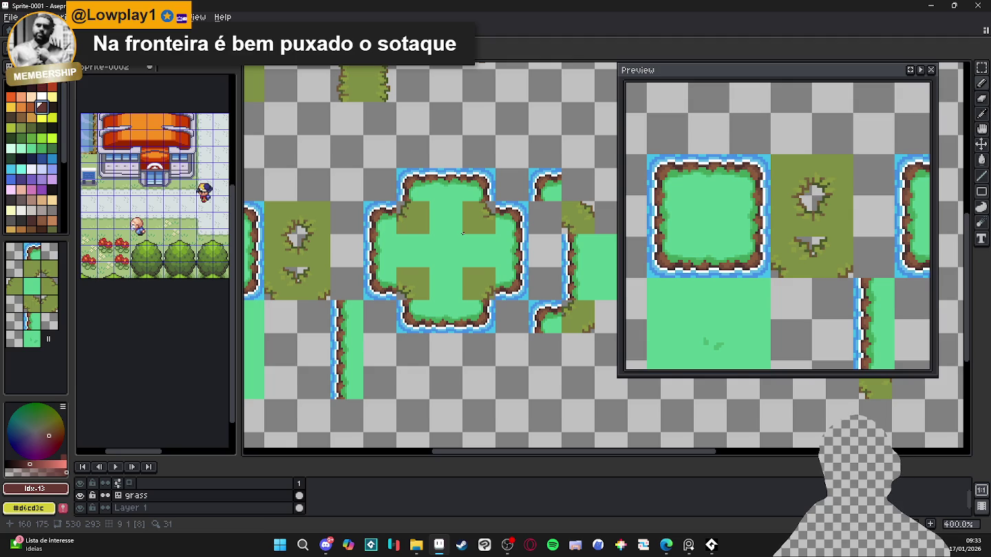
pyautogui.scroll(-1, 463, 233)
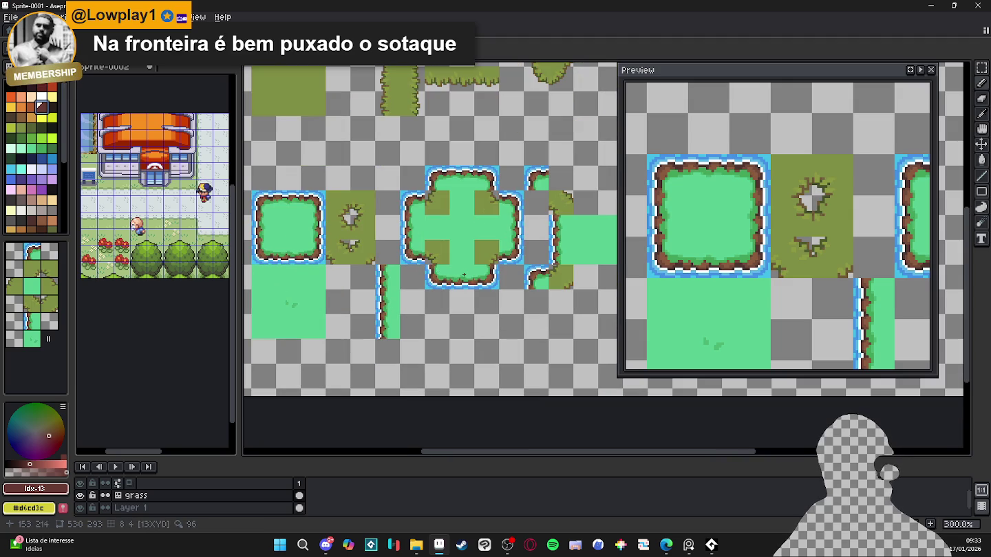
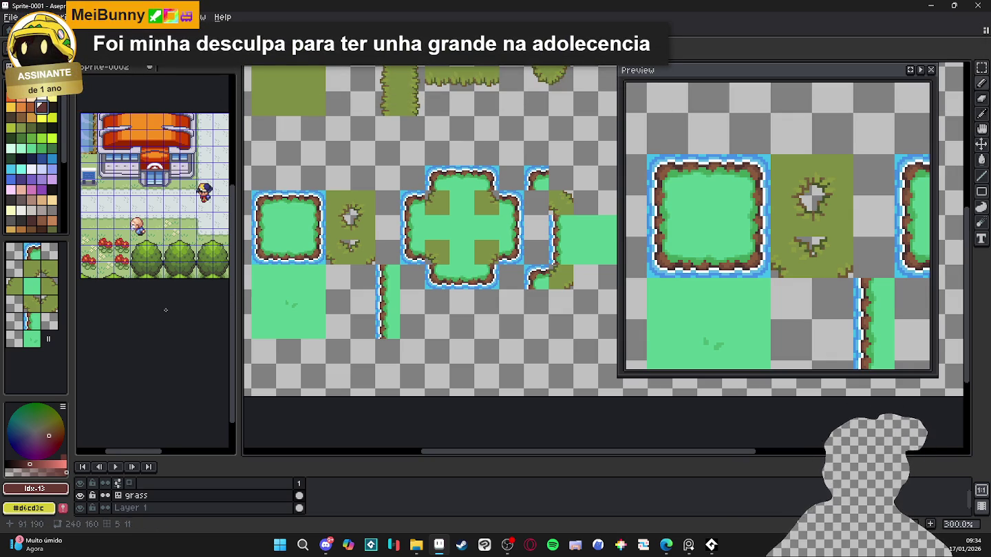
# - Pencil white shoreline pixels, with light-blue water, into the inner corner beside the olive tile
pyautogui.moveTo(447, 240); pyautogui.dragTo(416, 252)
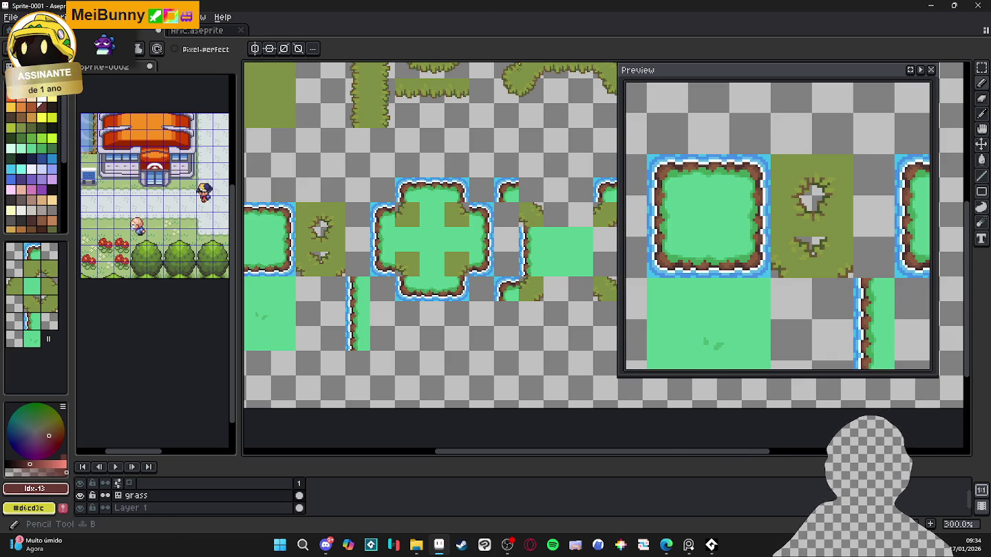
pyautogui.scroll(3, 450, 155)
pyautogui.scroll(4, 447, 165)
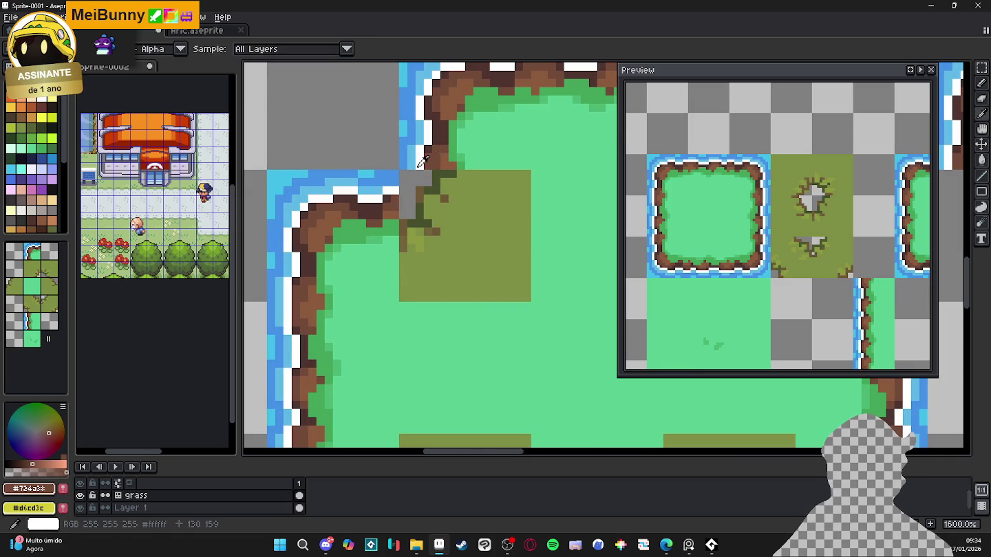
pyautogui.keyDown('alt'); pyautogui.click(412, 180); pyautogui.keyUp('alt')
pyautogui.click(412, 181)
pyautogui.click(411, 186)
pyautogui.click(404, 190)
pyautogui.click(417, 183)
pyautogui.keyDown('alt'); pyautogui.click(407, 178); pyautogui.keyUp('alt')
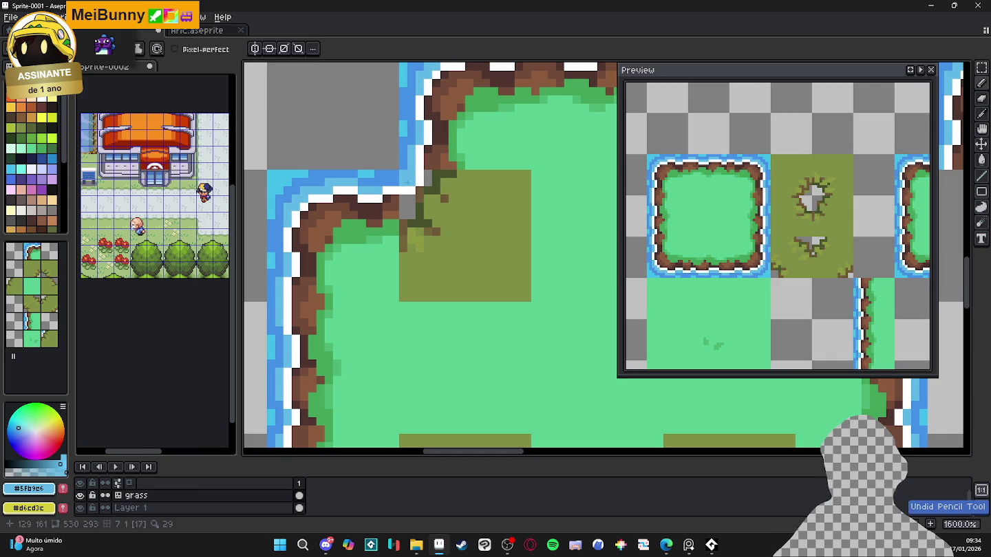
pyautogui.keyDown('alt'); pyautogui.click(417, 186); pyautogui.keyUp('alt')
pyautogui.scroll(-2, 412, 193)
pyautogui.scroll(-2, 406, 206)
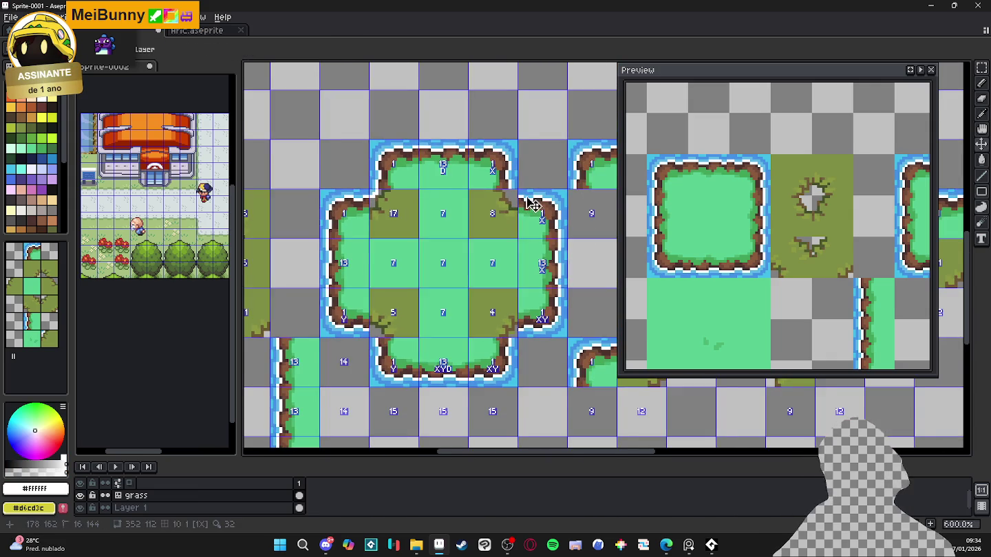
# - Undo a stray white pixel at another inner corner, then re-sample white from the canvas
pyautogui.scroll(1, 440, 203)
pyautogui.scroll(1, 459, 197)
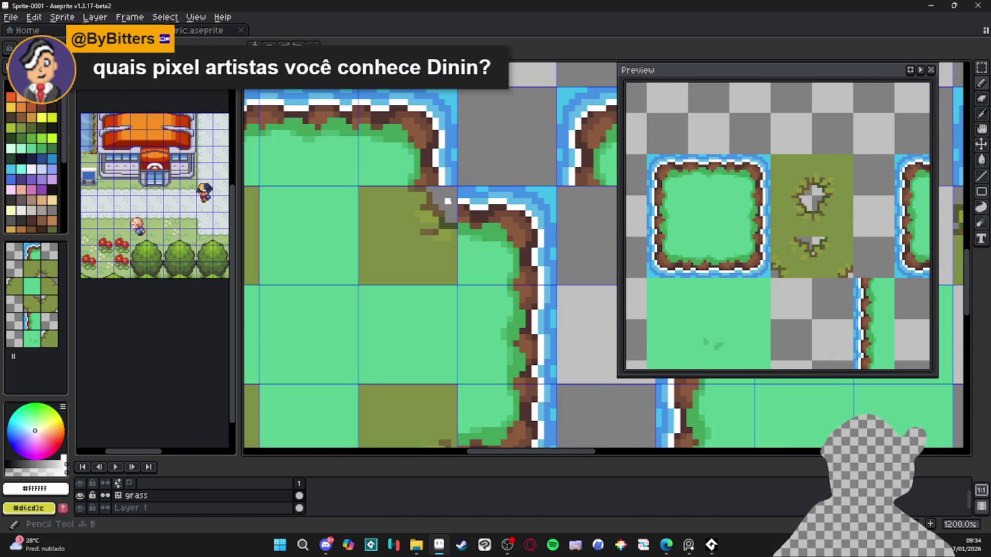
pyautogui.click(454, 200)
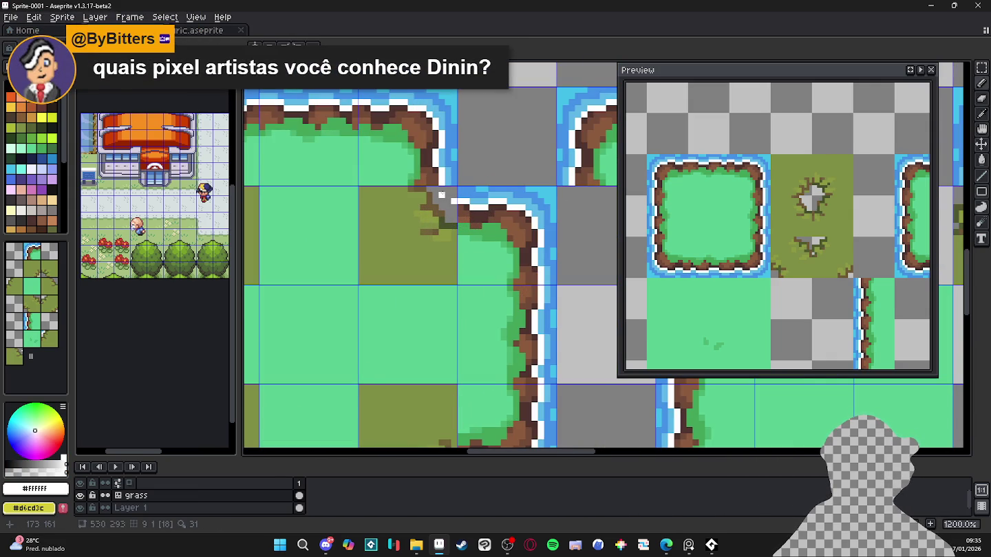
pyautogui.scroll(-2, 441, 195)
pyautogui.hotkey('ctrl', 'z')
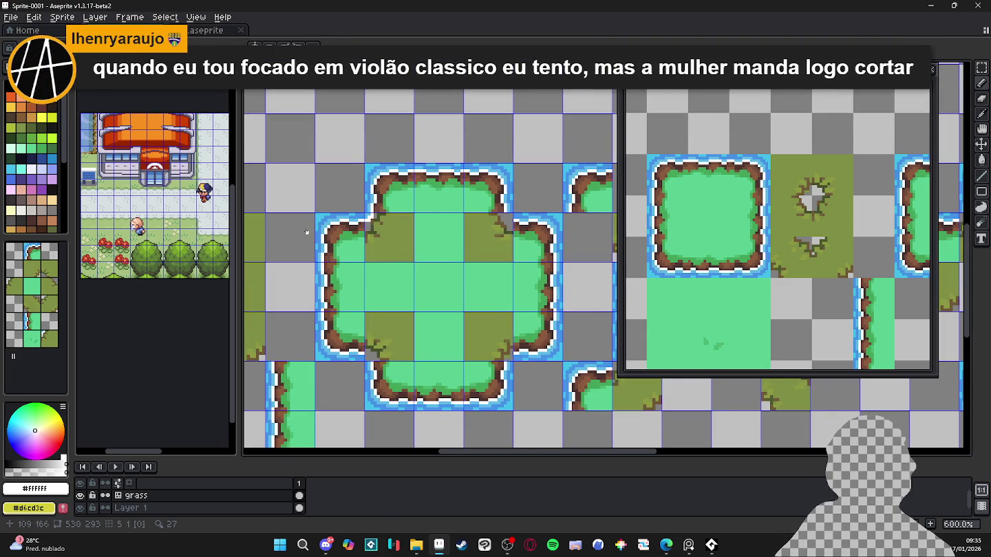
pyautogui.click(42, 189)
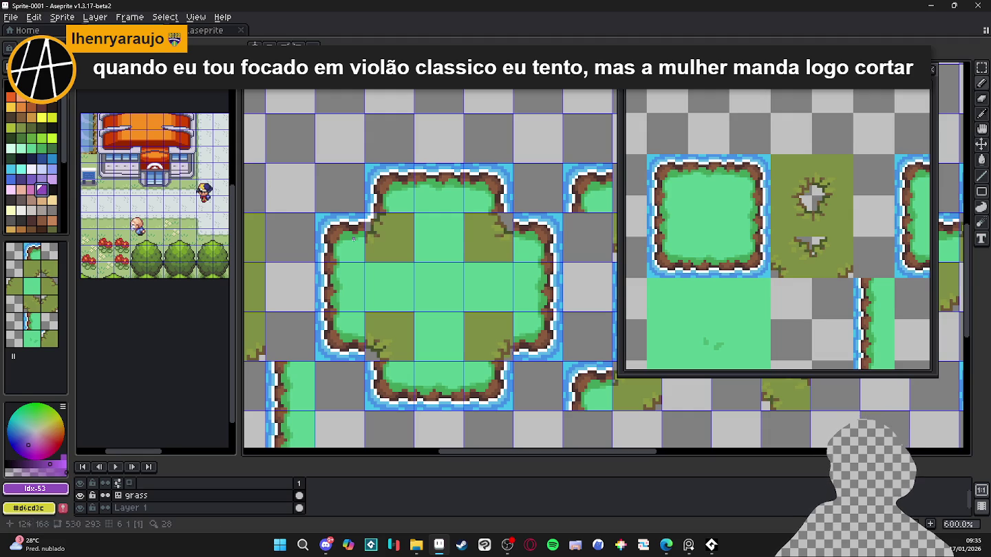
pyautogui.scroll(2, 370, 220)
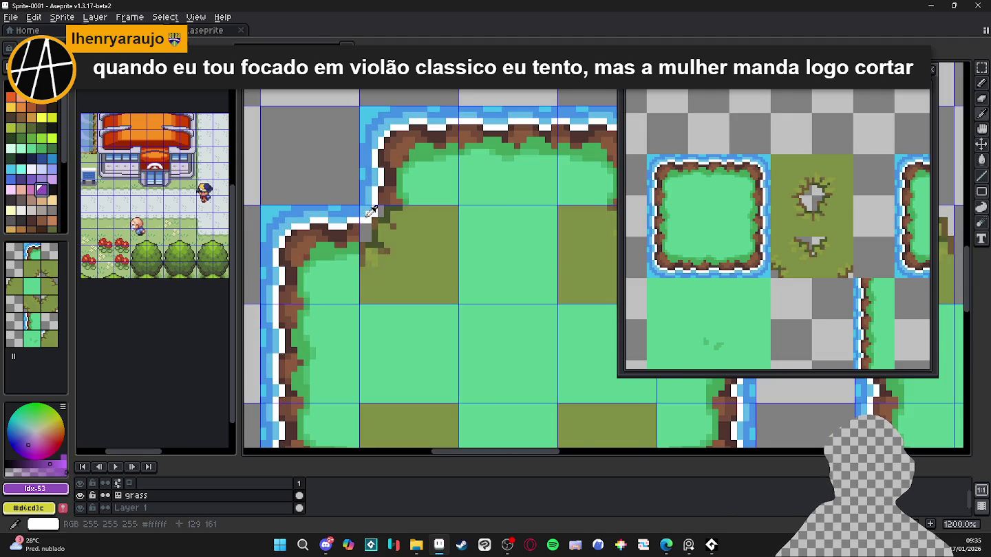
pyautogui.keyDown('alt'); pyautogui.click(355, 225); pyautogui.keyUp('alt')
pyautogui.scroll(-2, 337, 257)
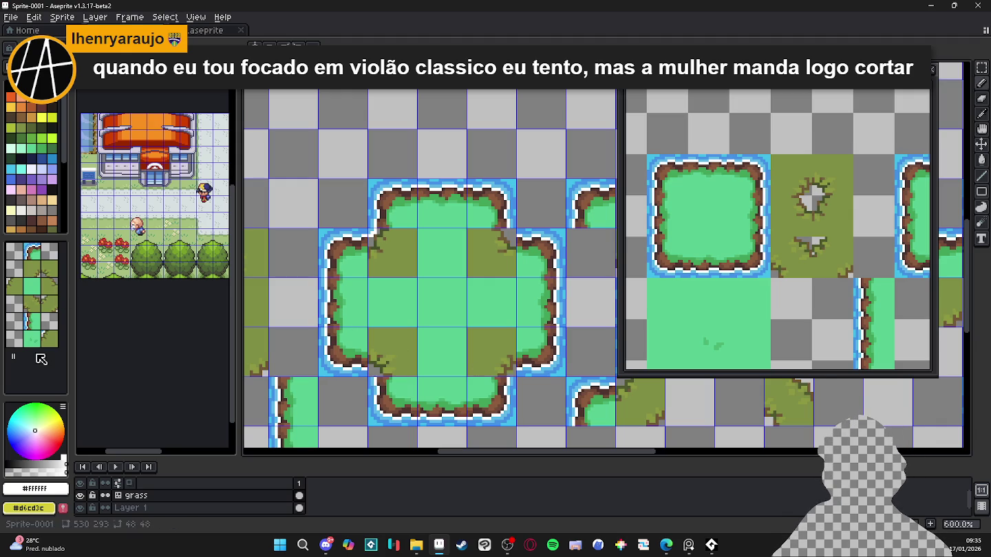
# - Stamp repaired tile 17, flipped, into the cross island's lower-right inner corner cell
pyautogui.click(48, 338)
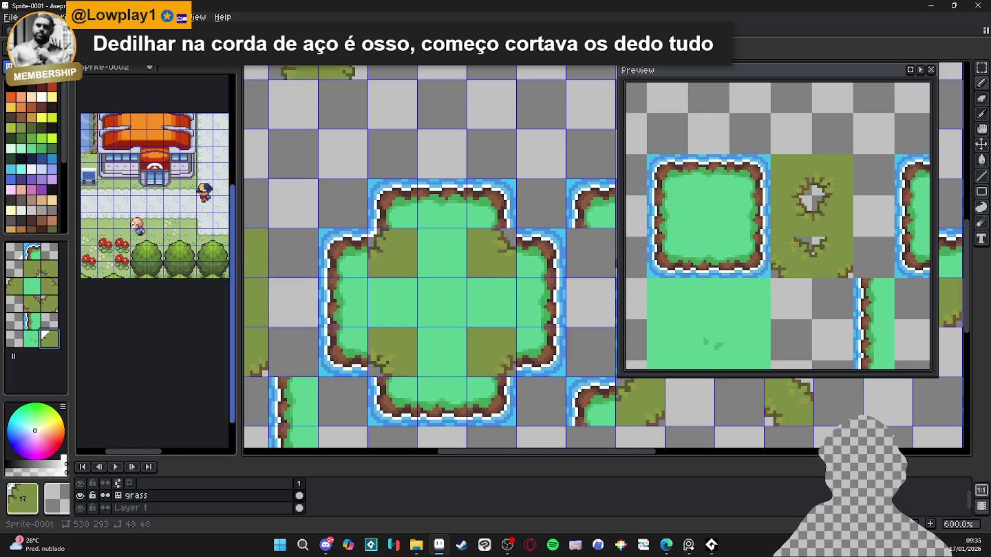
pyautogui.click(506, 359)
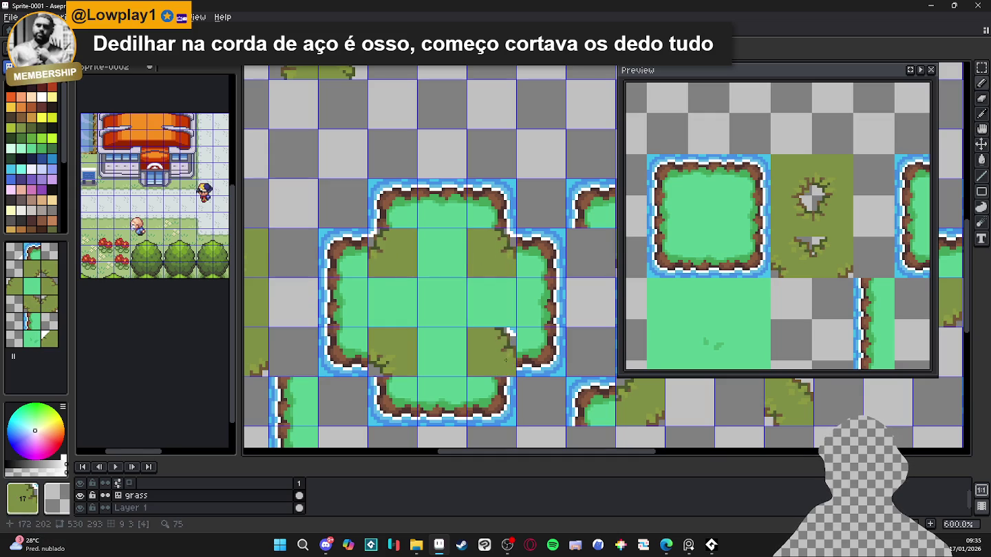
pyautogui.click(505, 359)
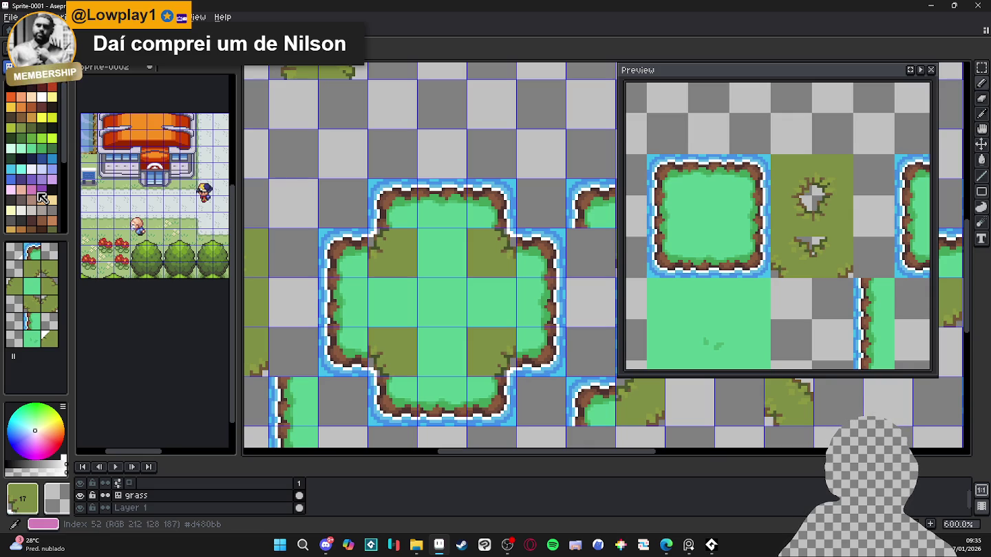
pyautogui.click(39, 195)
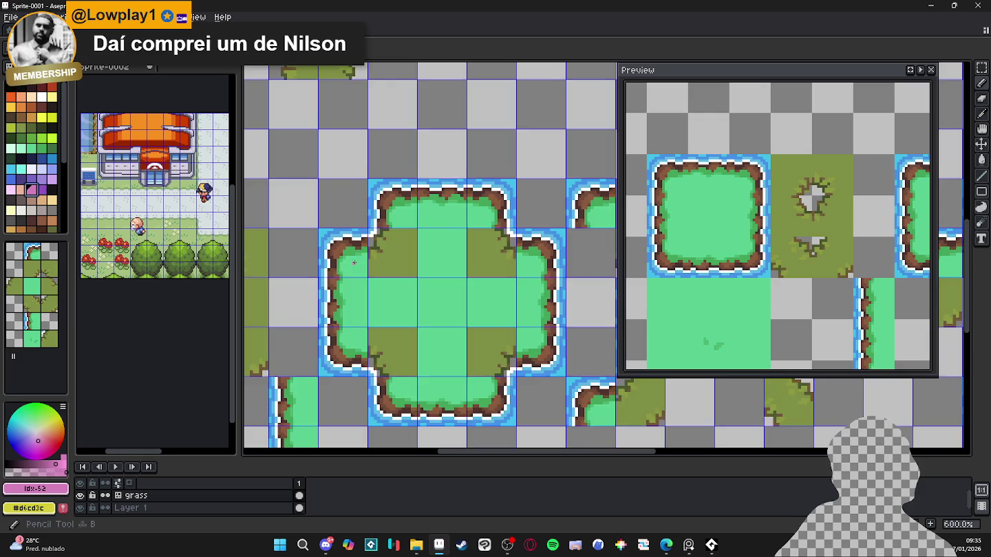
# - Recolour a dark pixel at the top-left inner corner with light grass green, discarding a stray green line
pyautogui.scroll(3, 396, 234)
pyautogui.moveTo(396, 234); pyautogui.dragTo(355, 258)
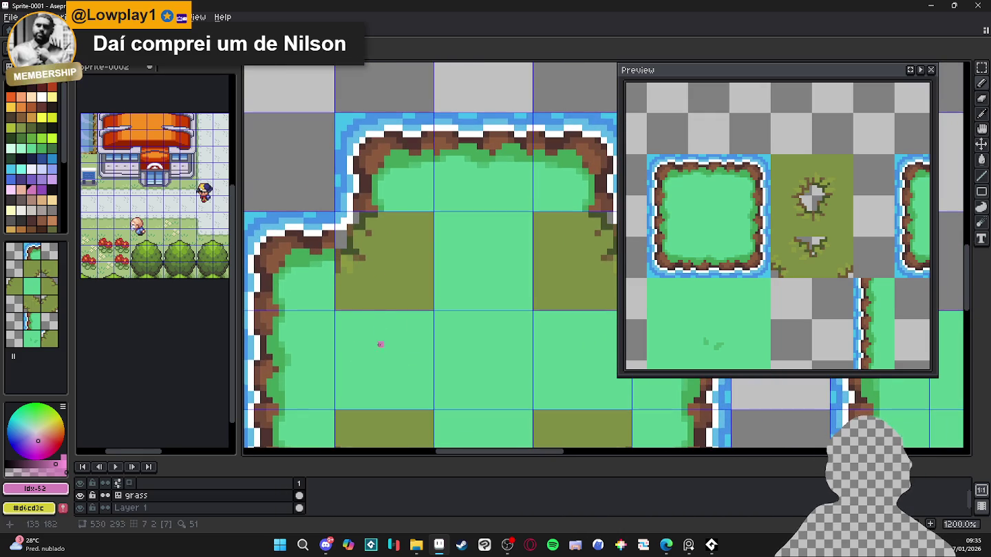
pyautogui.scroll(1, 375, 224)
pyautogui.keyDown('alt'); pyautogui.click(378, 210); pyautogui.keyUp('alt')
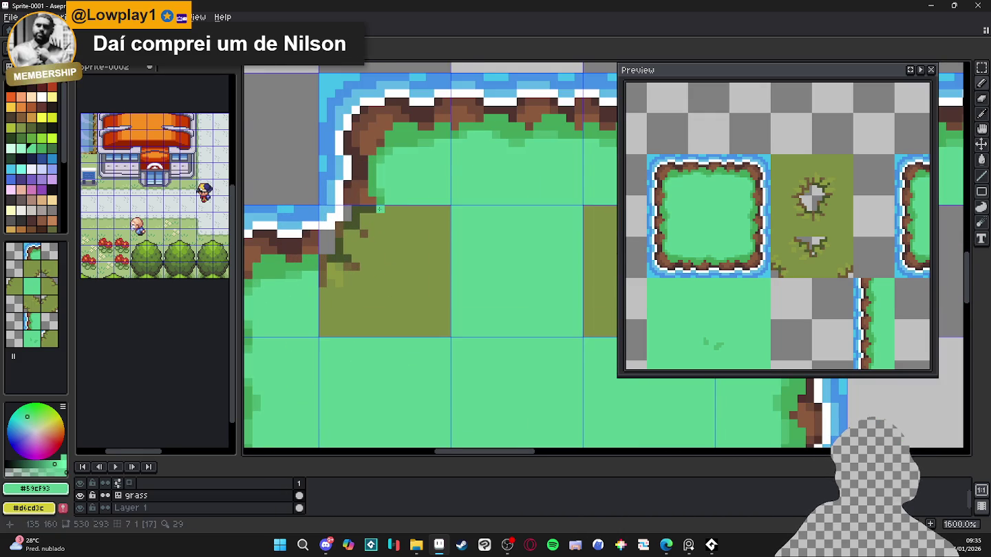
pyautogui.moveTo(380, 216); pyautogui.dragTo(329, 260)
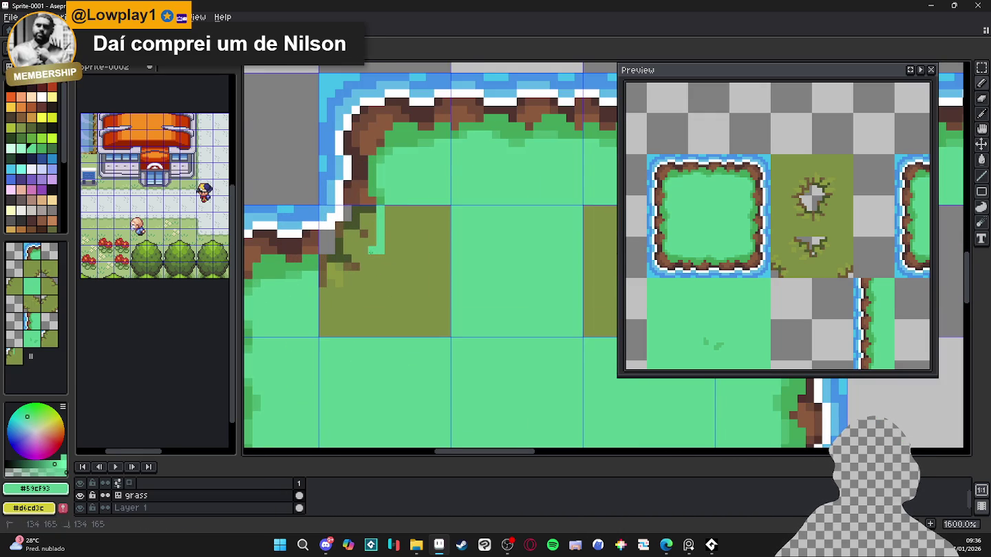
pyautogui.scroll(-3, 328, 260)
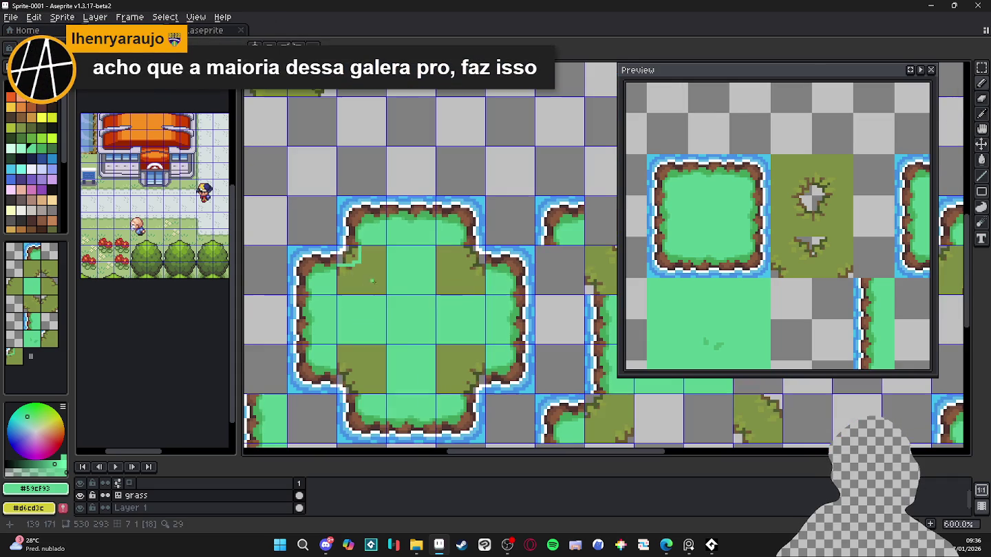
pyautogui.hotkey('ctrl', 'z')
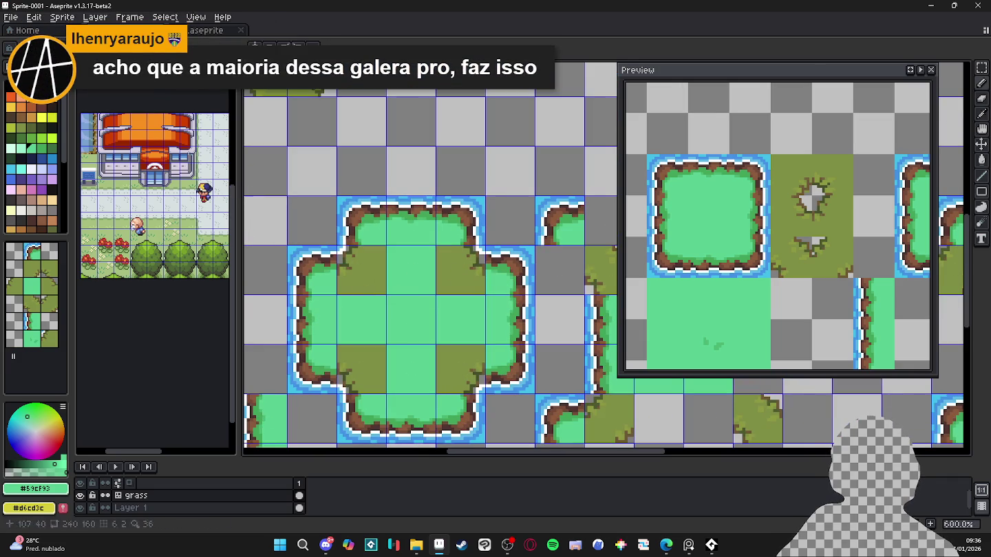
pyautogui.scroll(2, 325, 253)
pyautogui.scroll(2, 325, 253)
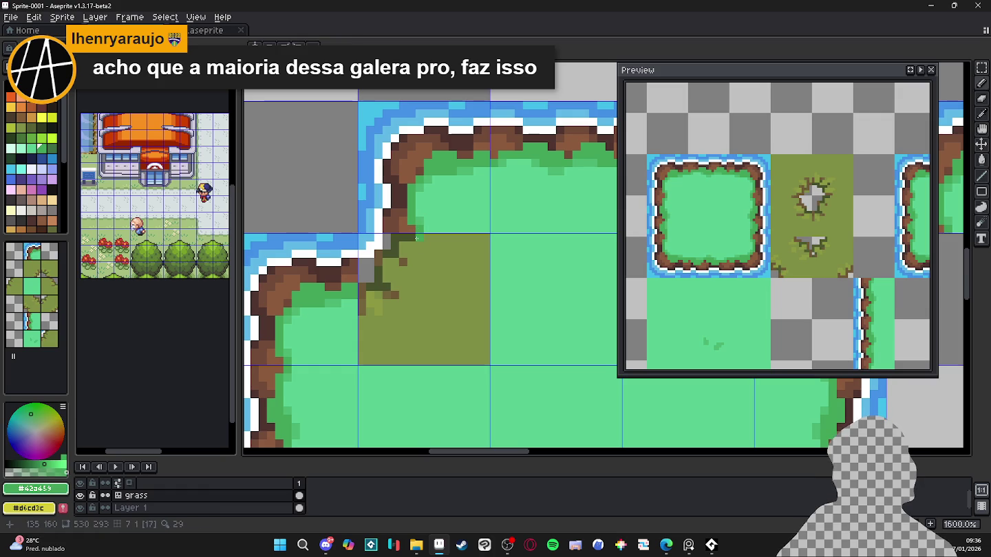
pyautogui.click(371, 293)
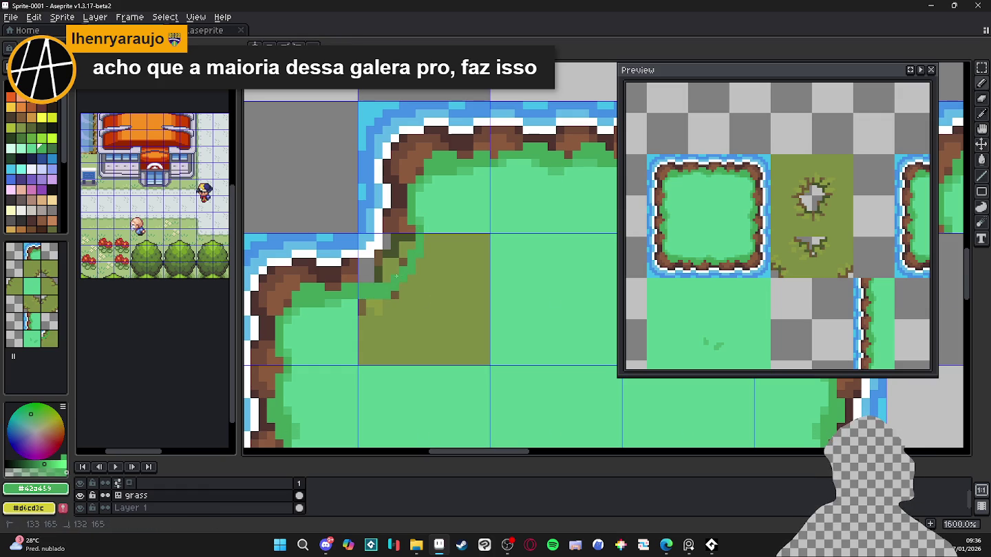
# - Repaint the inner-corner shoreline edge with dark brown and lighter brown pixels
pyautogui.keyDown('alt'); pyautogui.click(399, 230); pyautogui.keyUp('alt')
pyautogui.click(398, 255)
pyautogui.click(382, 258)
pyautogui.click(371, 275)
pyautogui.keyDown('alt'); pyautogui.click(357, 278); pyautogui.keyUp('alt')
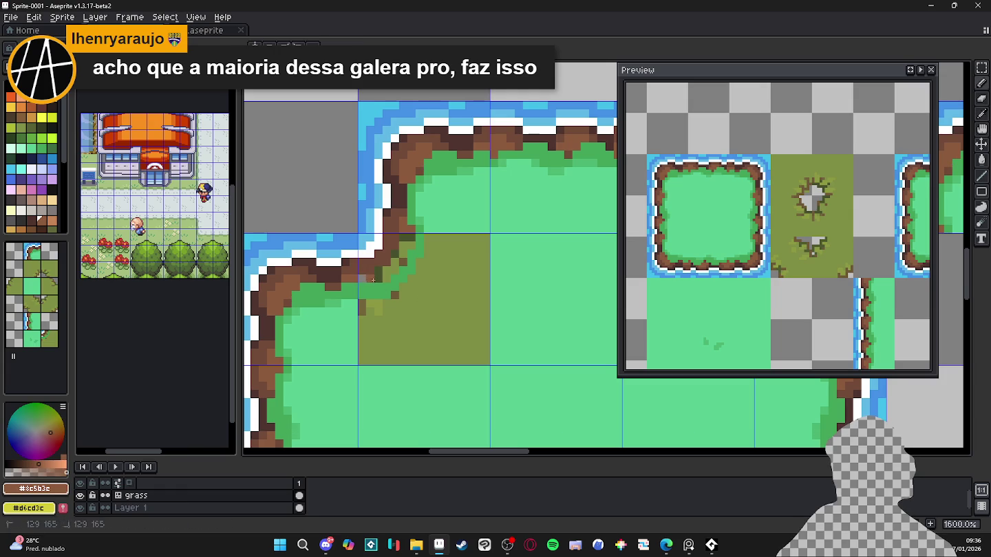
pyautogui.click(383, 275)
pyautogui.click(396, 267)
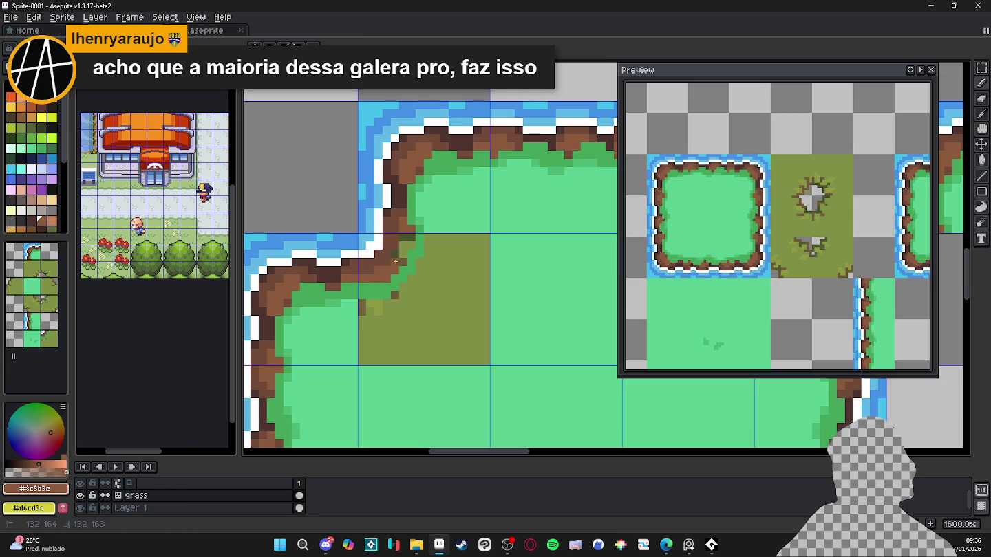
pyautogui.click(405, 260)
pyautogui.click(411, 247)
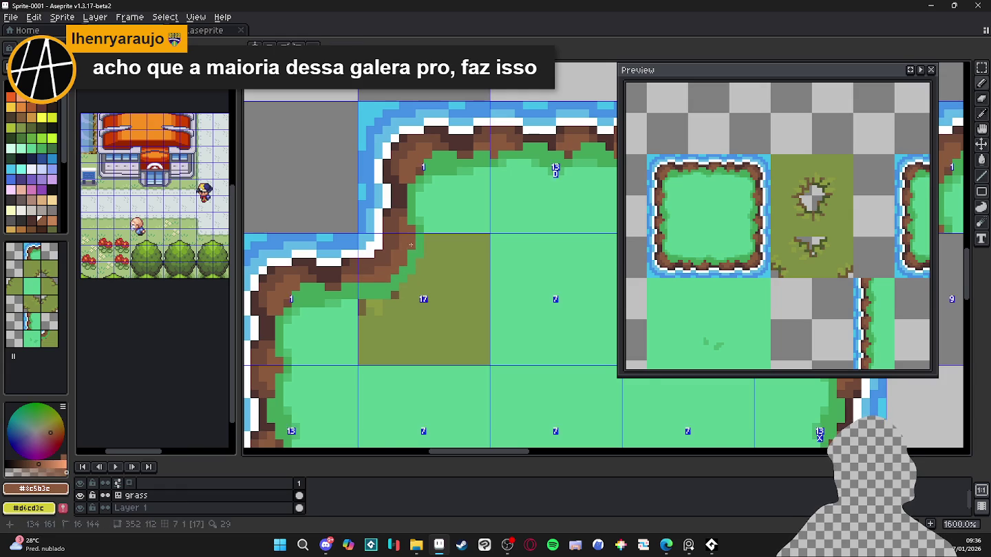
# - Paint a #59cf93 light-green strip along the olive patch's inner-corner edge
pyautogui.scroll(-1, 410, 244)
pyautogui.keyDown('alt'); pyautogui.click(393, 294); pyautogui.keyUp('alt')
pyautogui.scroll(1, 404, 249)
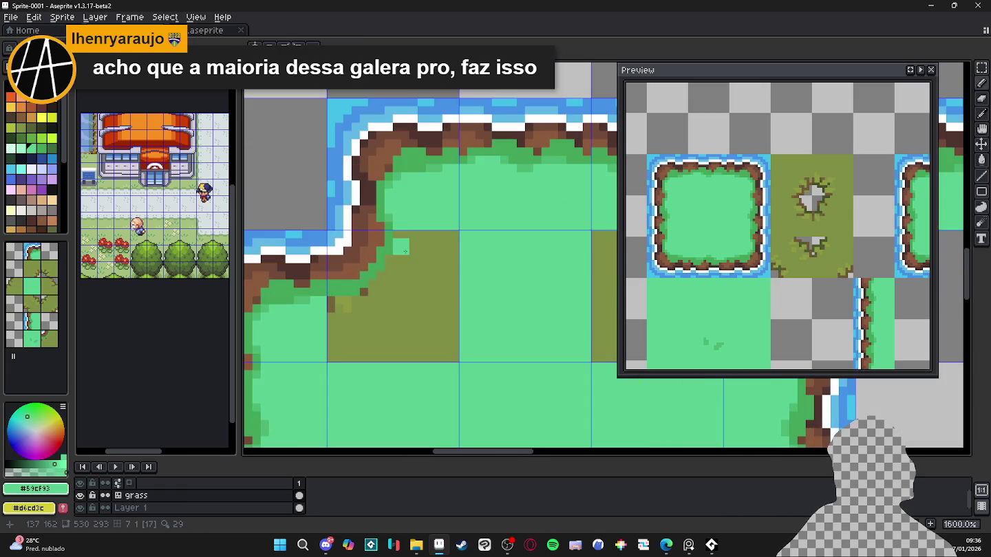
pyautogui.moveTo(406, 242); pyautogui.dragTo(374, 296)
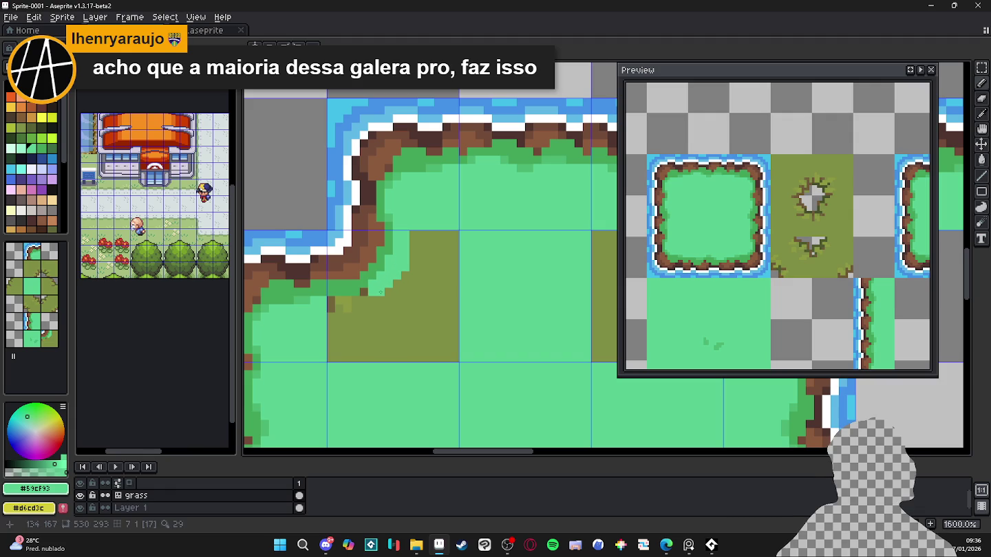
pyautogui.moveTo(375, 295)
pyautogui.mouseDown()
pyautogui.moveTo(343, 355)
pyautogui.moveTo(448, 240)
pyautogui.moveTo(411, 242)
pyautogui.mouseUp()
# - Fill the olive patches inside the inner corner with light green
pyautogui.press('g')
pyautogui.moveTo(421, 284); pyautogui.dragTo(405, 291)
pyautogui.click(405, 291)
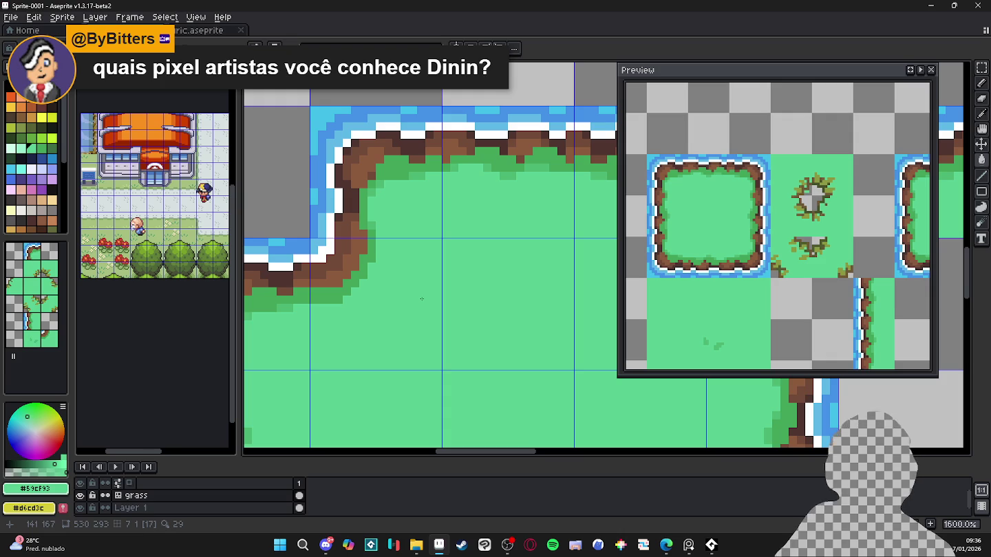
pyautogui.scroll(-4, 422, 299)
pyautogui.hscroll(2, 398, 327)
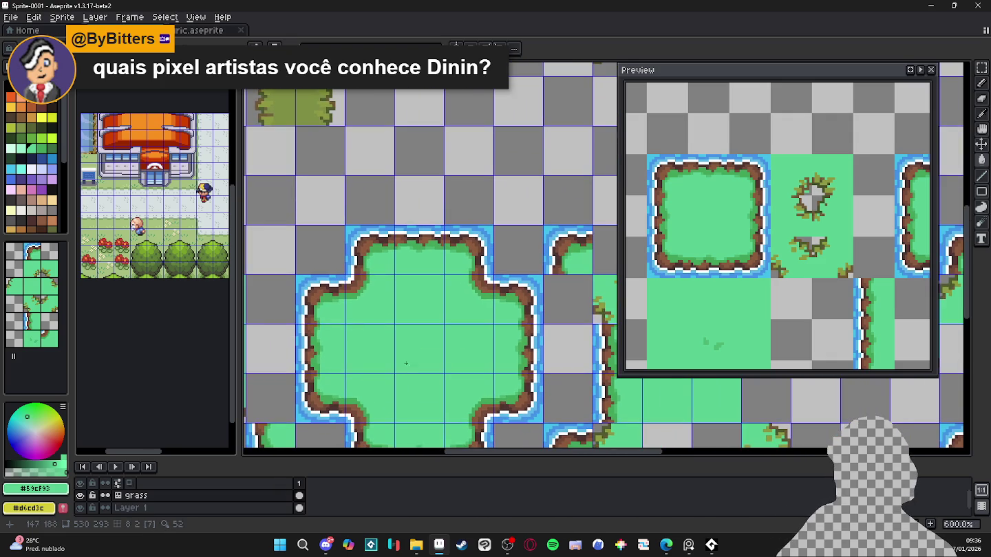
pyautogui.hscroll(1, 360, 321)
pyautogui.scroll(-1, 360, 320)
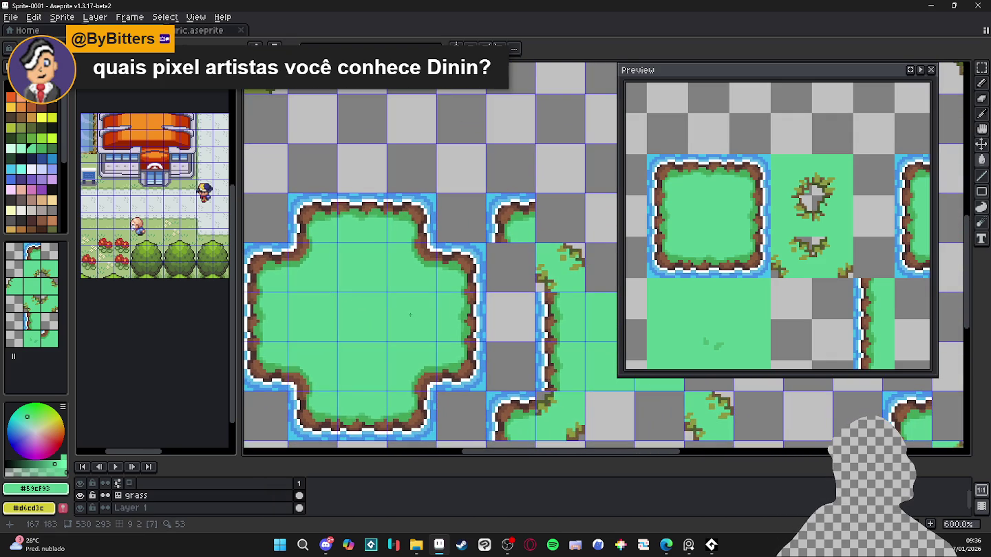
pyautogui.scroll(-1, 429, 324)
pyautogui.scroll(-1, 431, 342)
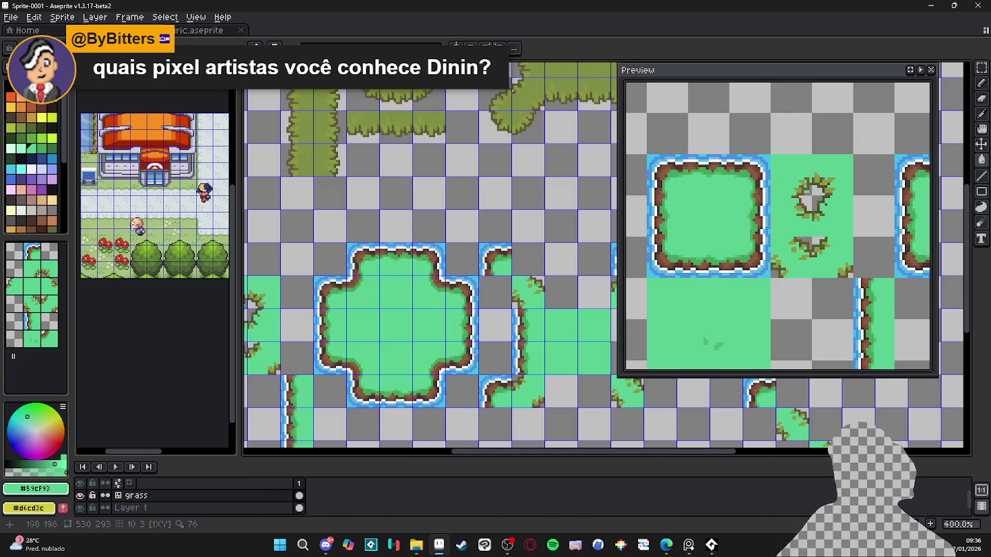
pyautogui.scroll(1, 431, 342)
pyautogui.scroll(4, 369, 269)
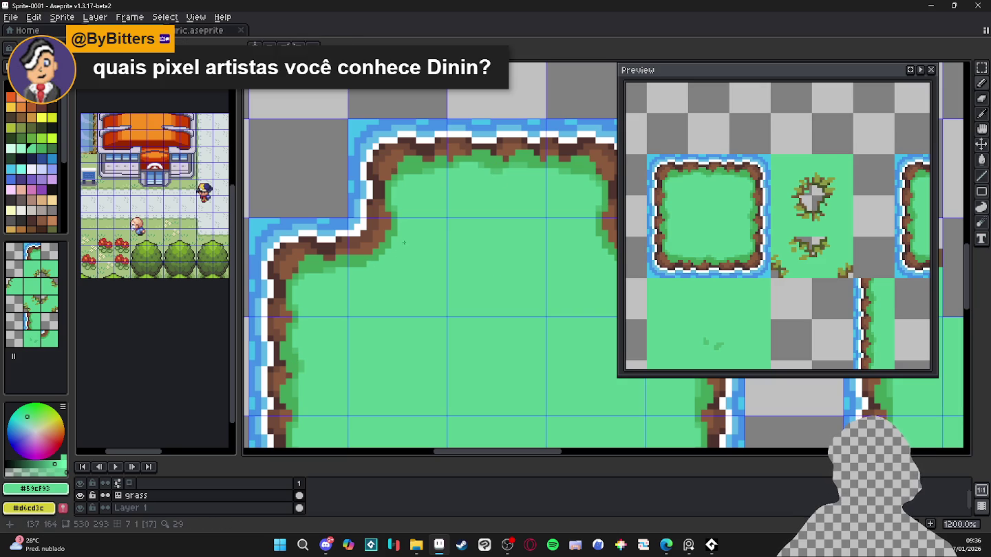
# - Repaint the corner's dark-green edge pixels with light grass green
pyautogui.keyDown('alt'); pyautogui.click(384, 265); pyautogui.keyUp('alt')
pyautogui.scroll(3, 370, 289)
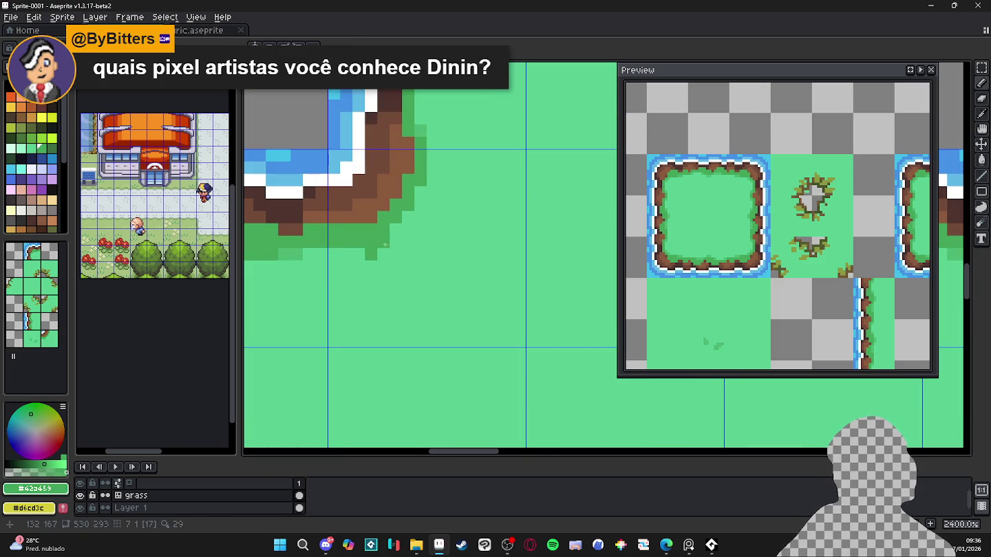
pyautogui.scroll(-2, 399, 251)
pyautogui.scroll(1, 406, 250)
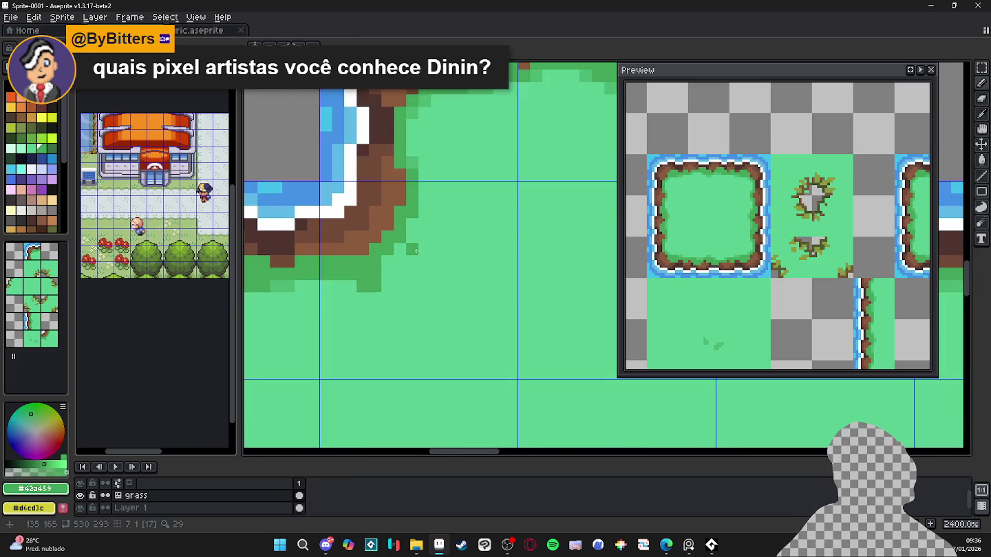
pyautogui.scroll(1, 410, 238)
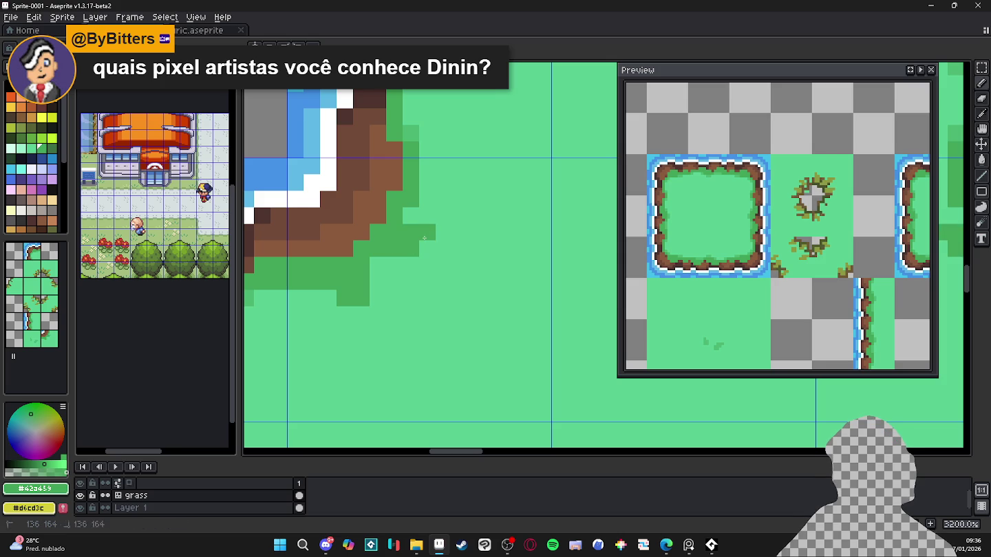
pyautogui.scroll(-2, 412, 232)
pyautogui.scroll(-2, 440, 258)
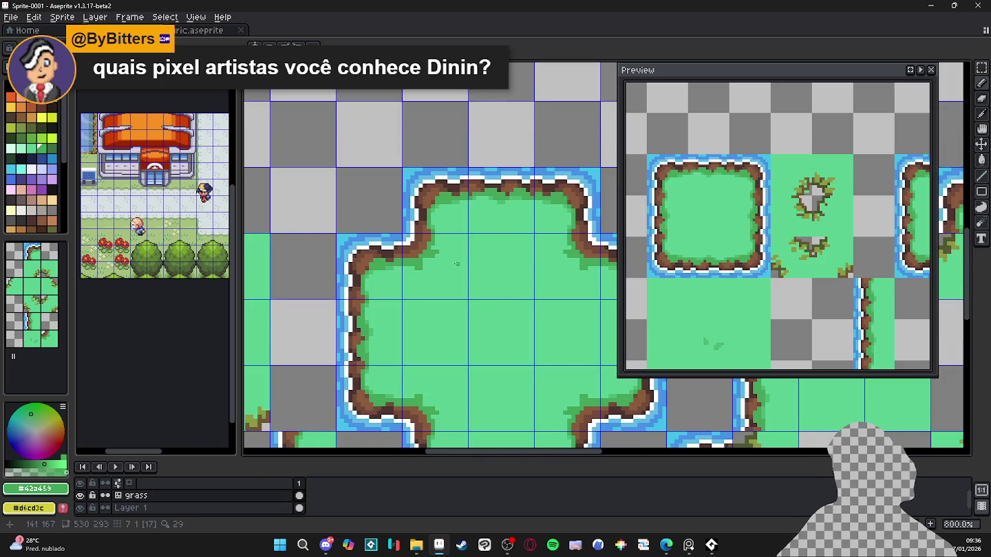
pyautogui.scroll(-1, 453, 264)
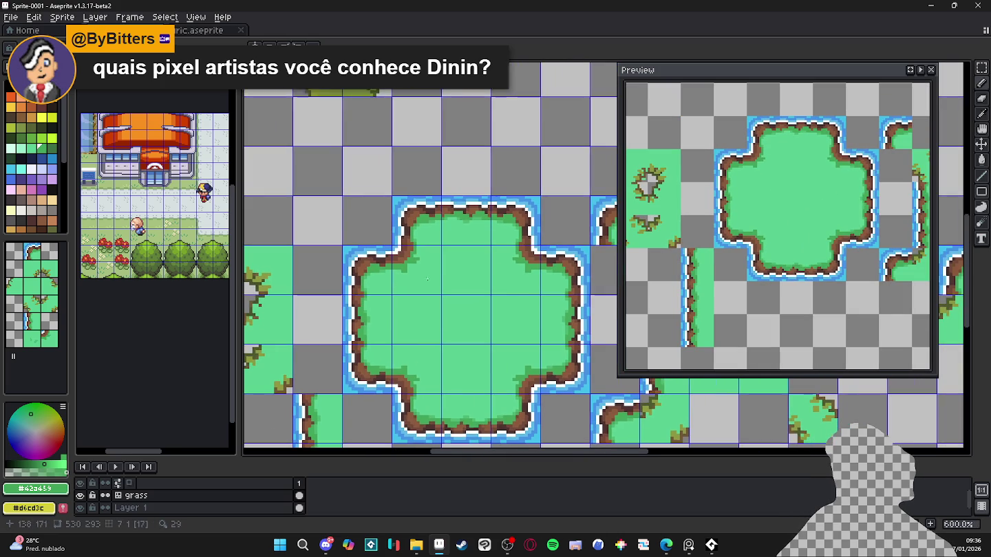
pyautogui.scroll(1, 430, 269)
pyautogui.scroll(2, 432, 265)
pyautogui.keyDown('alt'); pyautogui.click(395, 261); pyautogui.keyUp('alt')
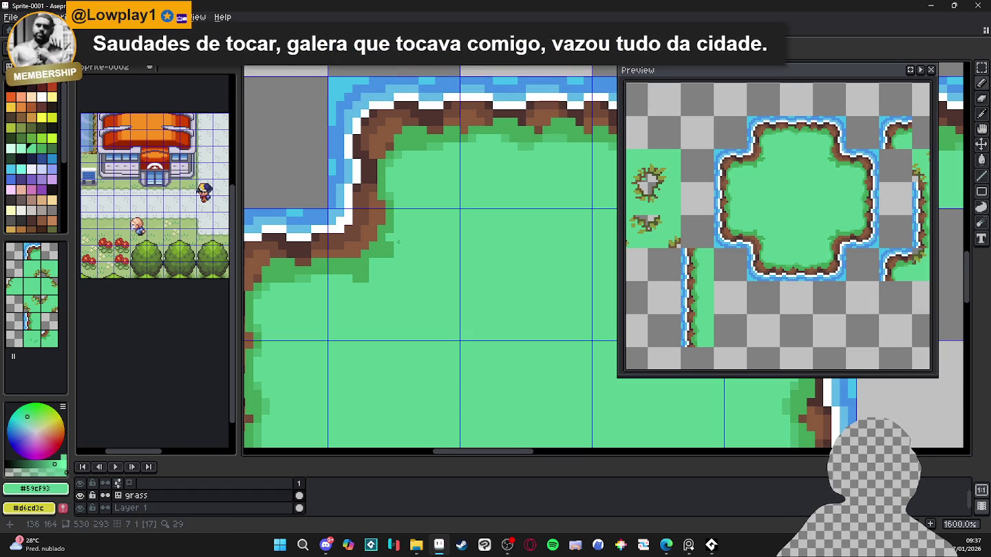
pyautogui.scroll(2, 397, 242)
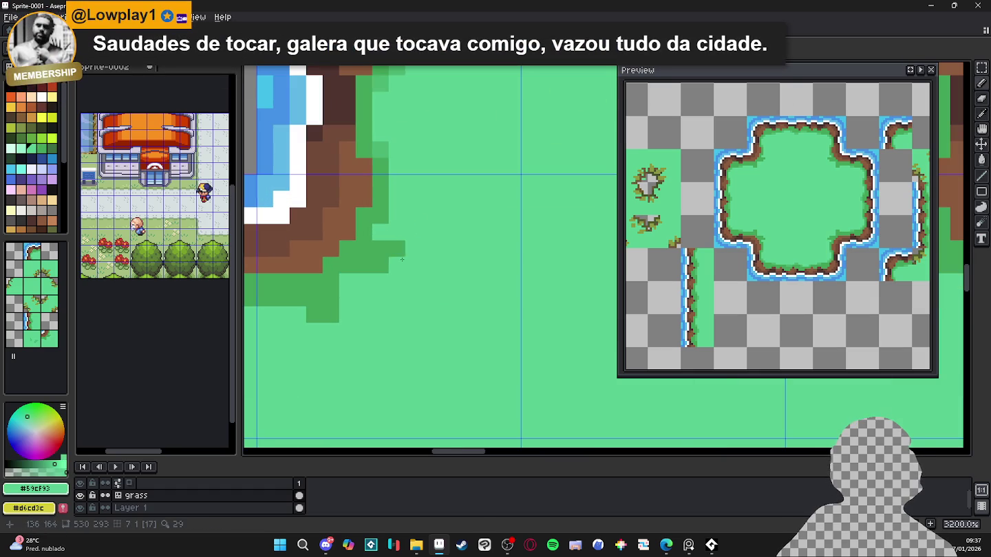
pyautogui.keyDown('alt'); pyautogui.click(365, 262); pyautogui.keyUp('alt')
pyautogui.moveTo(364, 281); pyautogui.dragTo(315, 317)
pyautogui.keyDown('alt'); pyautogui.click(354, 315); pyautogui.keyUp('alt')
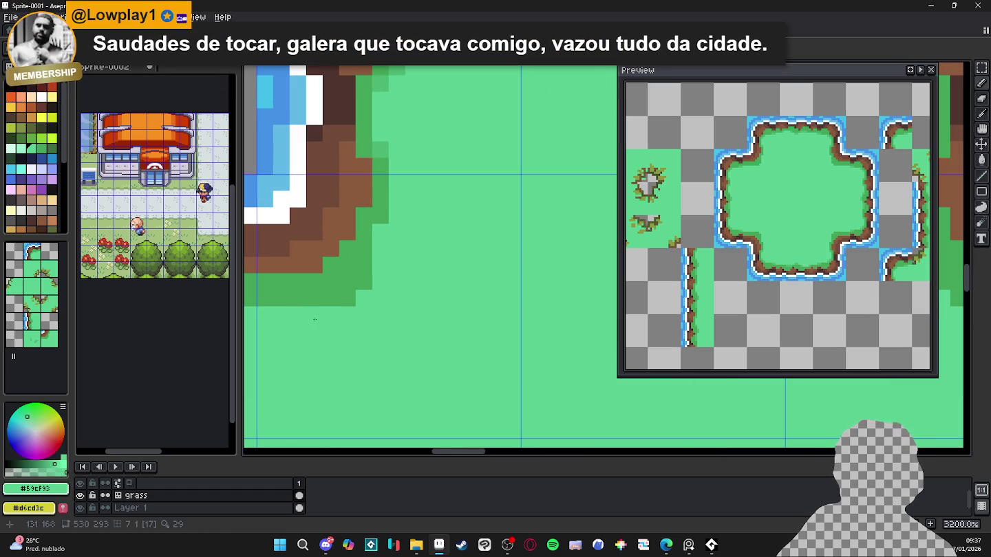
pyautogui.moveTo(363, 282)
pyautogui.mouseDown()
pyautogui.moveTo(345, 298)
pyautogui.moveTo(409, 307)
pyautogui.mouseUp()
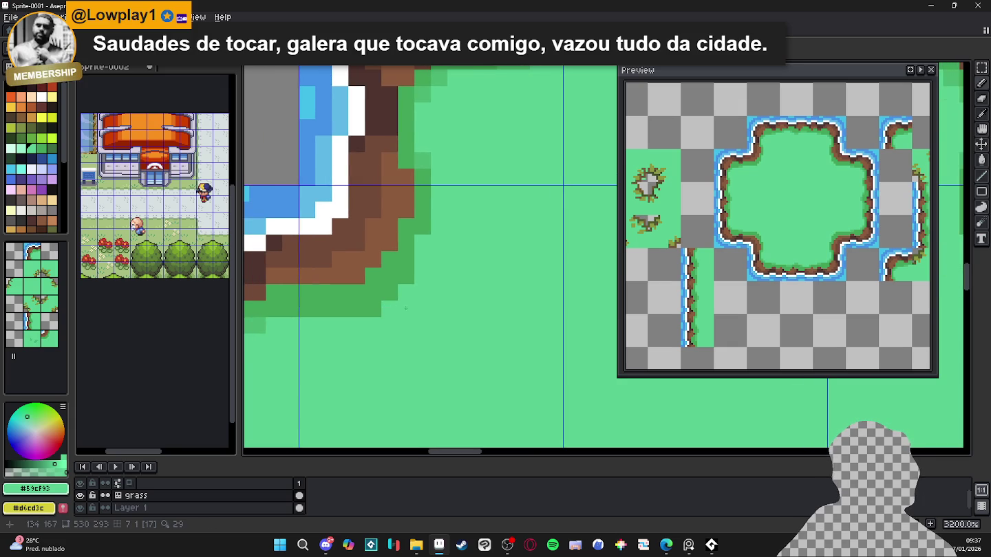
# - Eyedrop the dark-green edge and light grass greens at the inner corner
pyautogui.keyDown('alt'); pyautogui.click(359, 313); pyautogui.keyUp('alt')
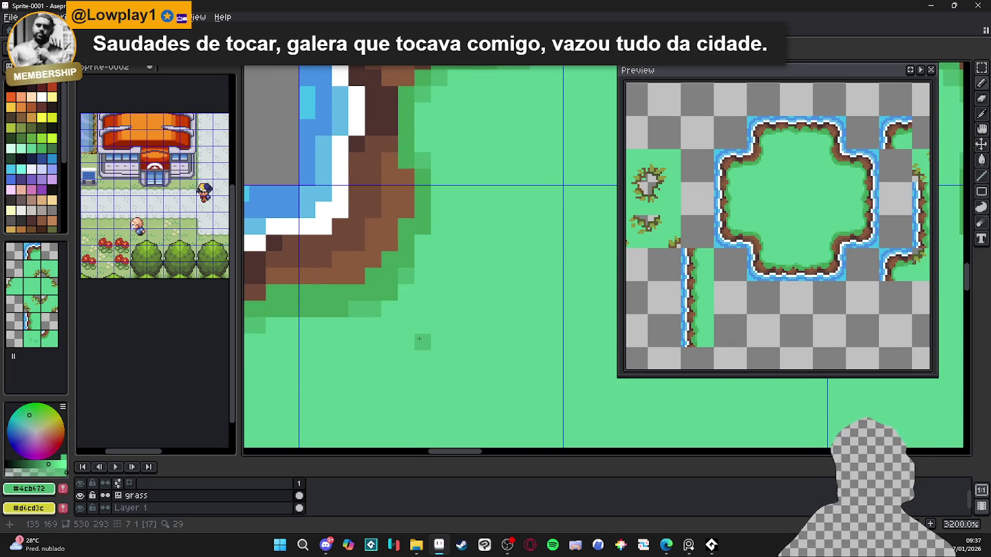
pyautogui.keyDown('alt'); pyautogui.click(377, 342); pyautogui.keyUp('alt')
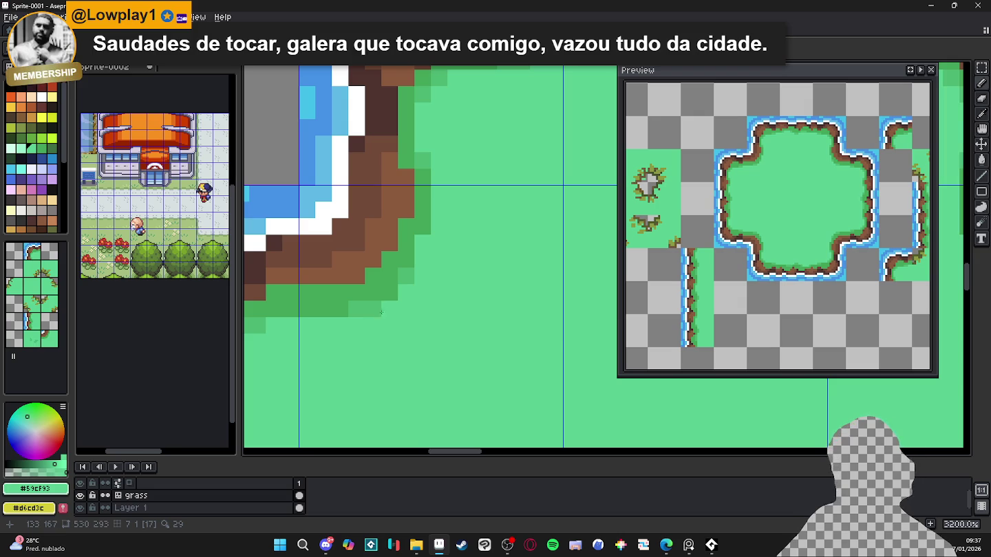
pyautogui.scroll(-1, 380, 313)
pyautogui.scroll(-1, 406, 333)
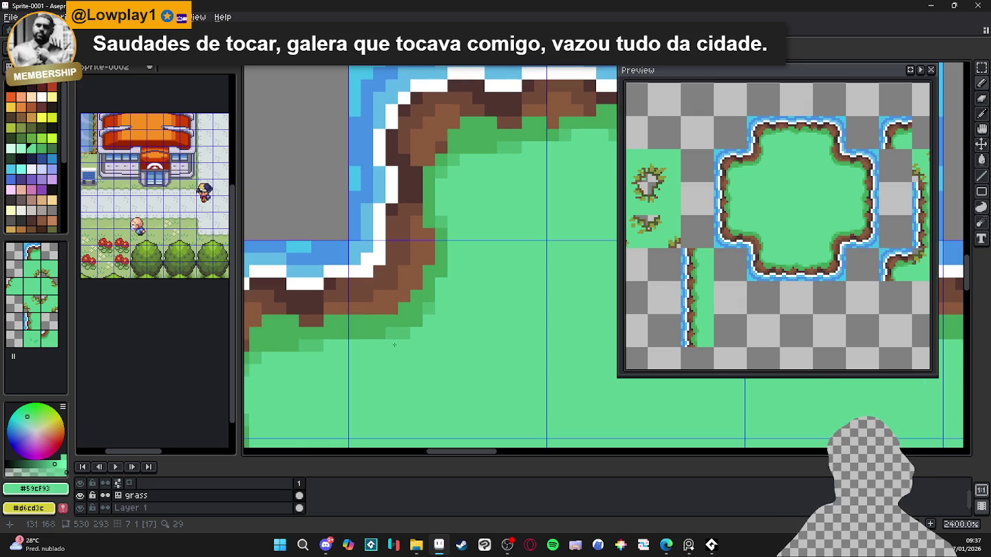
pyautogui.keyDown('alt'); pyautogui.click(404, 335); pyautogui.keyUp('alt')
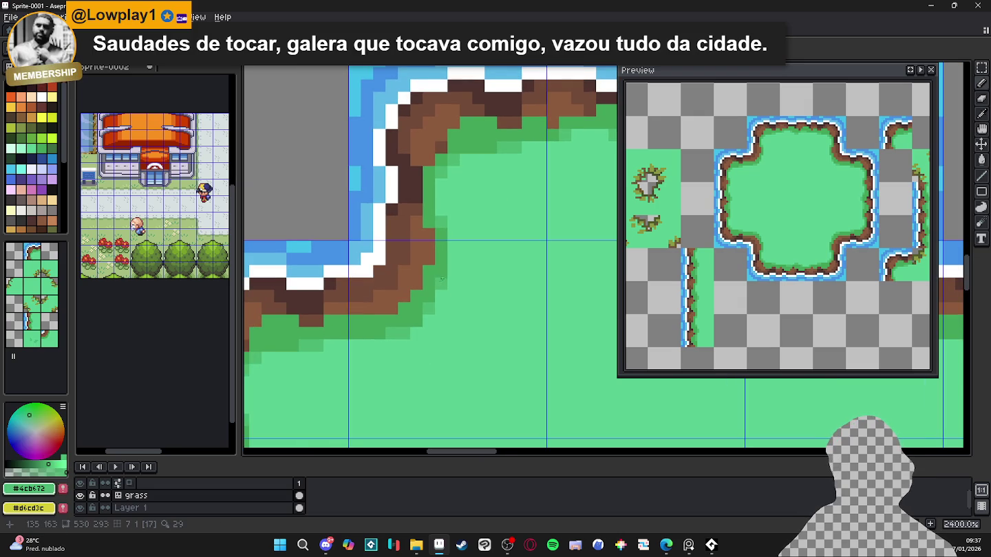
pyautogui.scroll(-4, 460, 337)
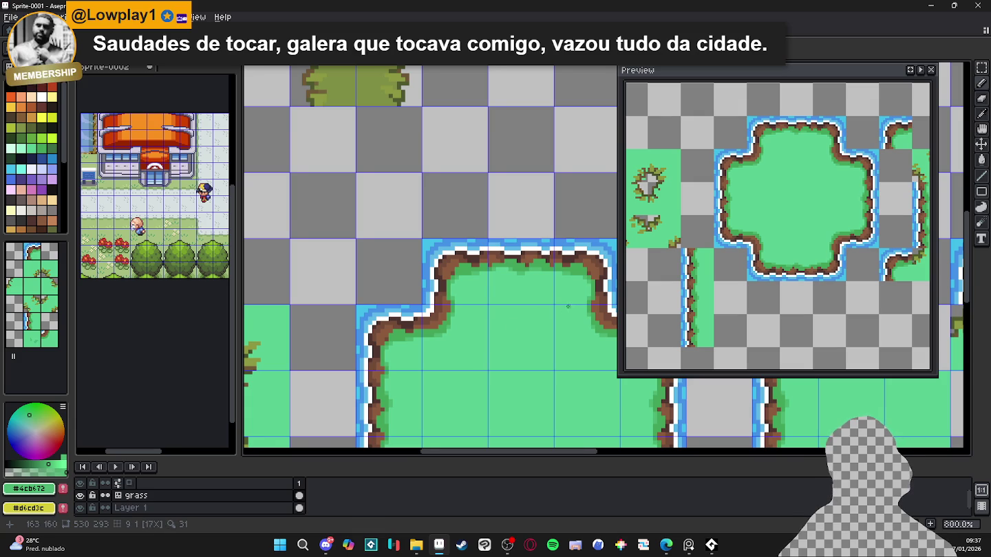
# - Pan over the island and tileset, sampling the brown shore colour
pyautogui.moveTo(571, 306); pyautogui.dragTo(523, 313)
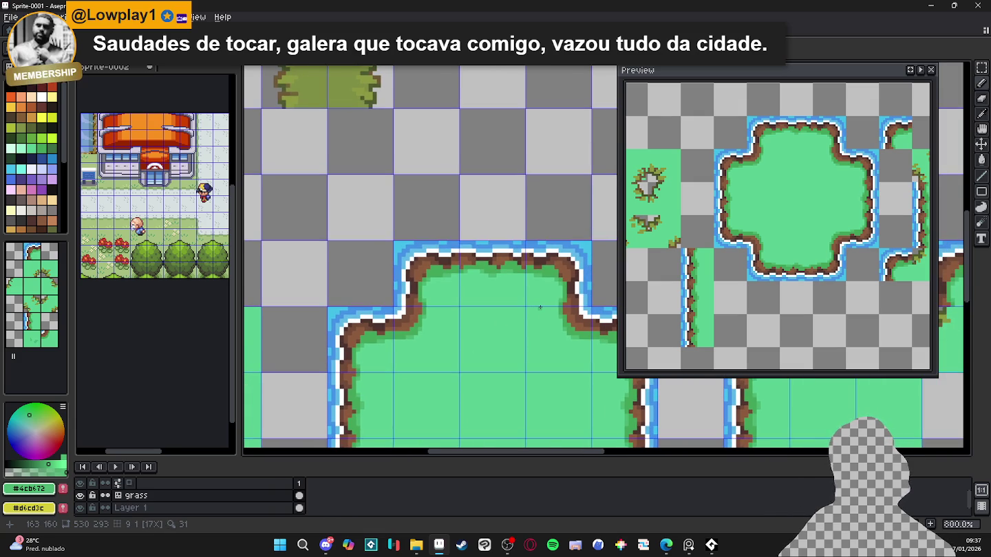
pyautogui.moveTo(413, 365); pyautogui.dragTo(389, 321)
pyautogui.scroll(1, 389, 322)
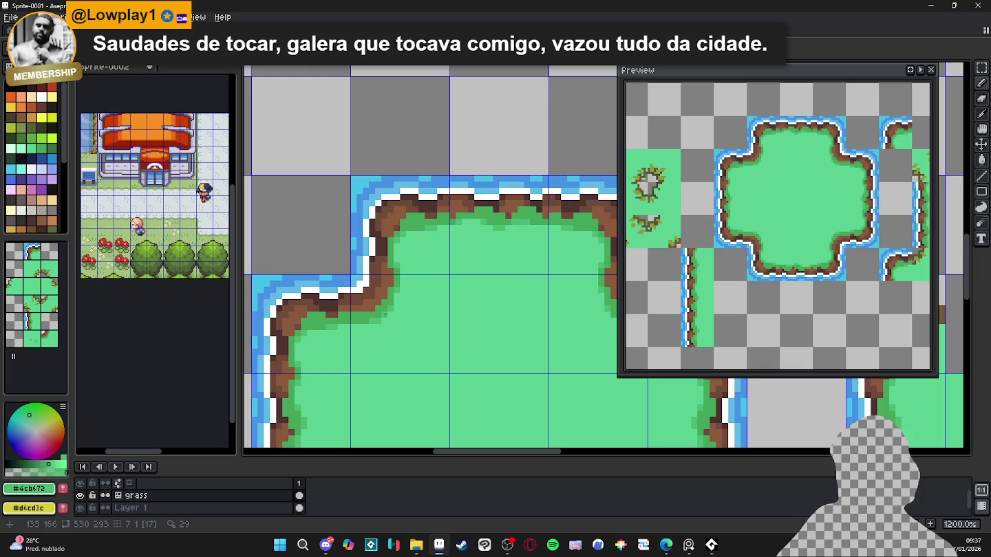
pyautogui.scroll(1, 386, 313)
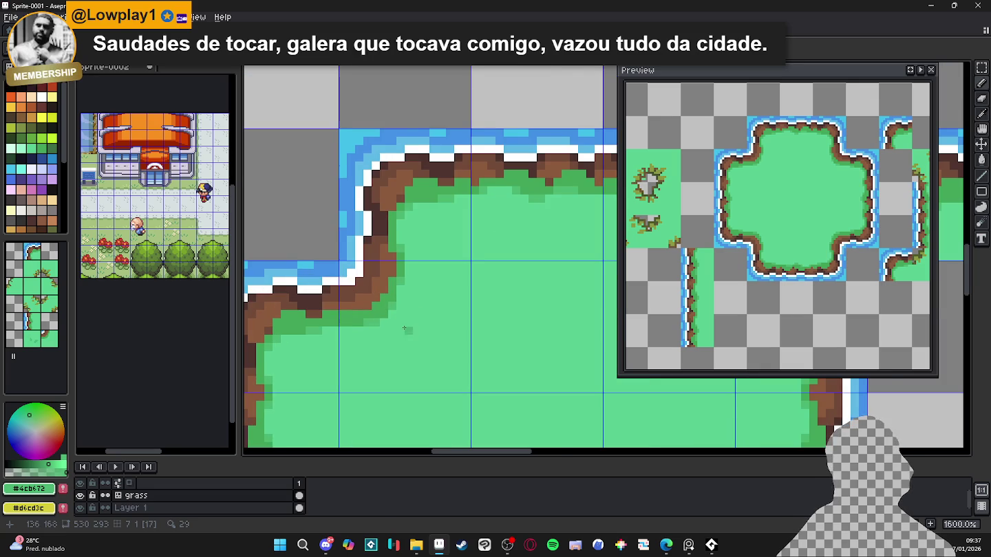
pyautogui.scroll(-1, 406, 323)
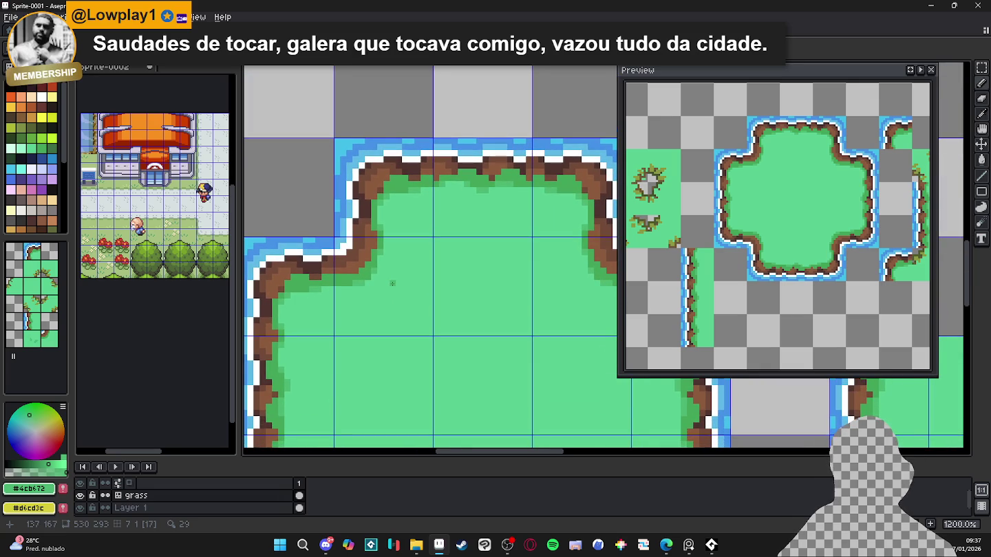
pyautogui.scroll(-3, 374, 322)
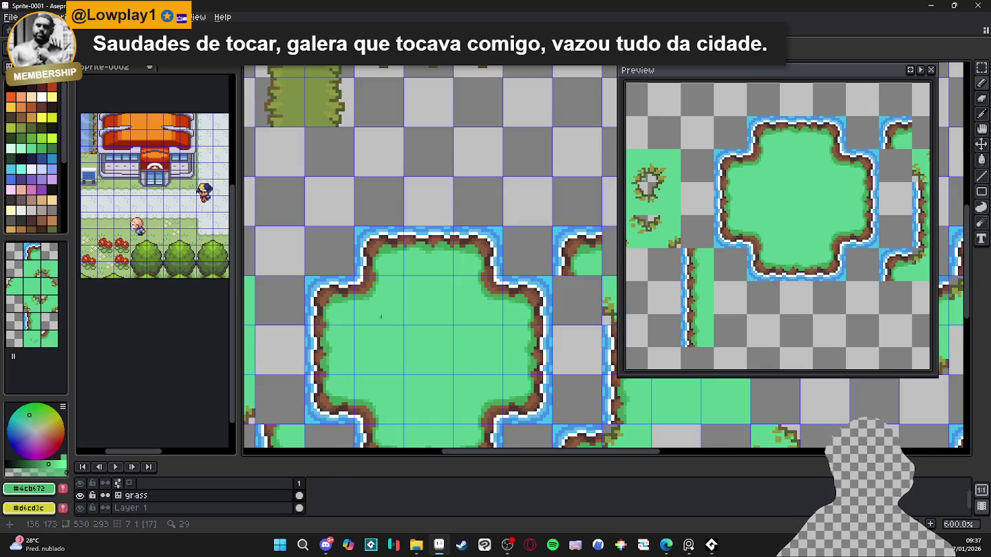
pyautogui.scroll(-1, 399, 304)
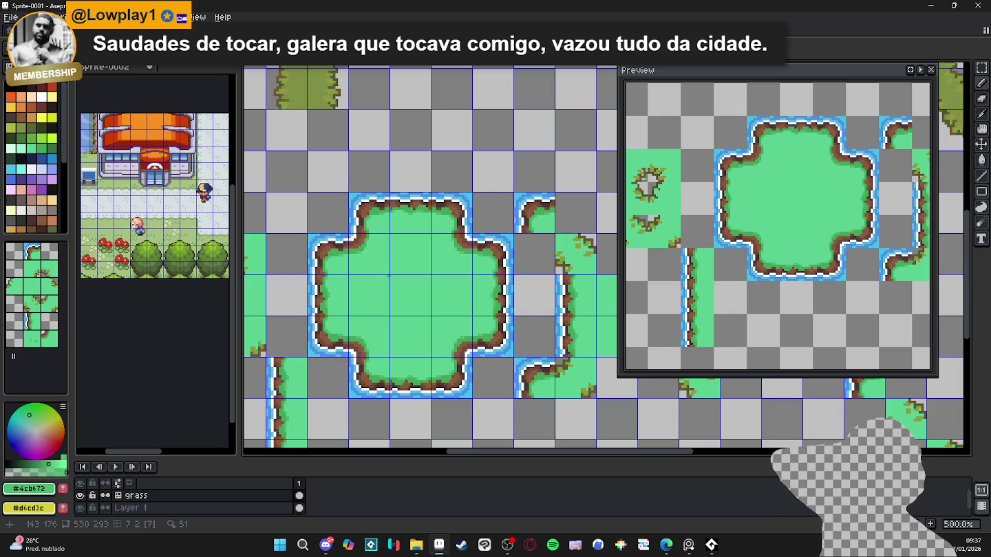
pyautogui.scroll(4, 359, 243)
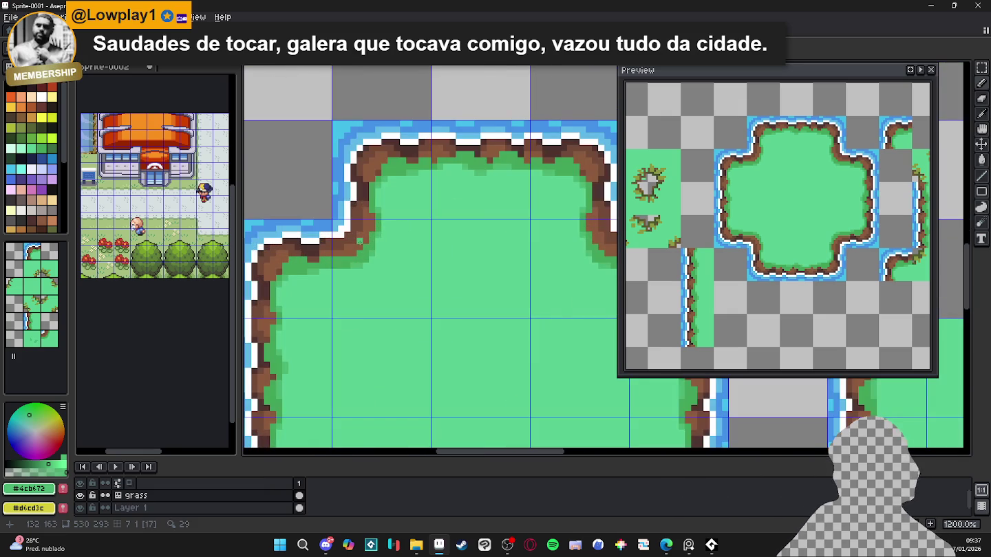
pyautogui.keyDown('alt'); pyautogui.click(396, 167); pyautogui.keyUp('alt')
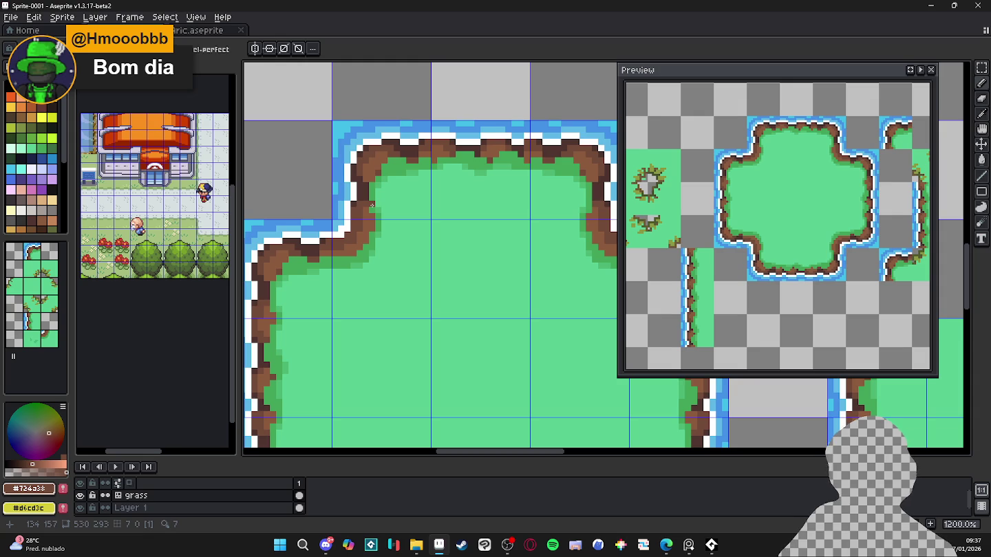
pyautogui.scroll(-3, 372, 205)
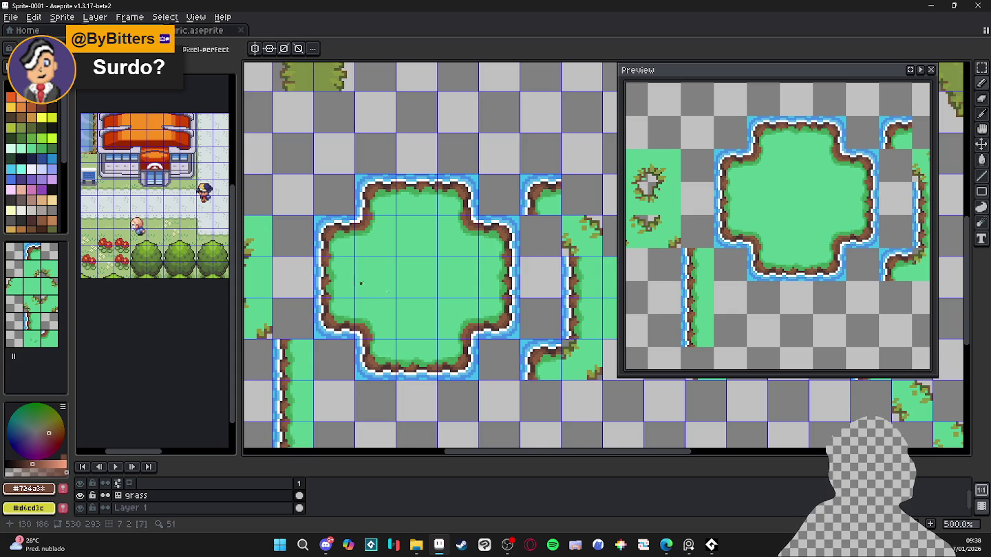
pyautogui.scroll(-1, 451, 337)
pyautogui.moveTo(451, 337); pyautogui.dragTo(440, 304)
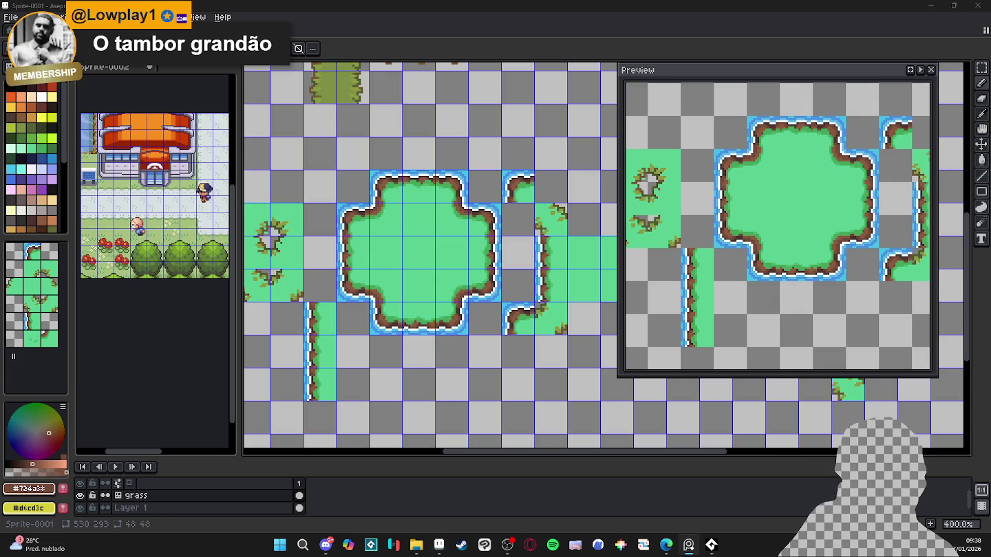
pyautogui.moveTo(408, 269); pyautogui.dragTo(393, 274)
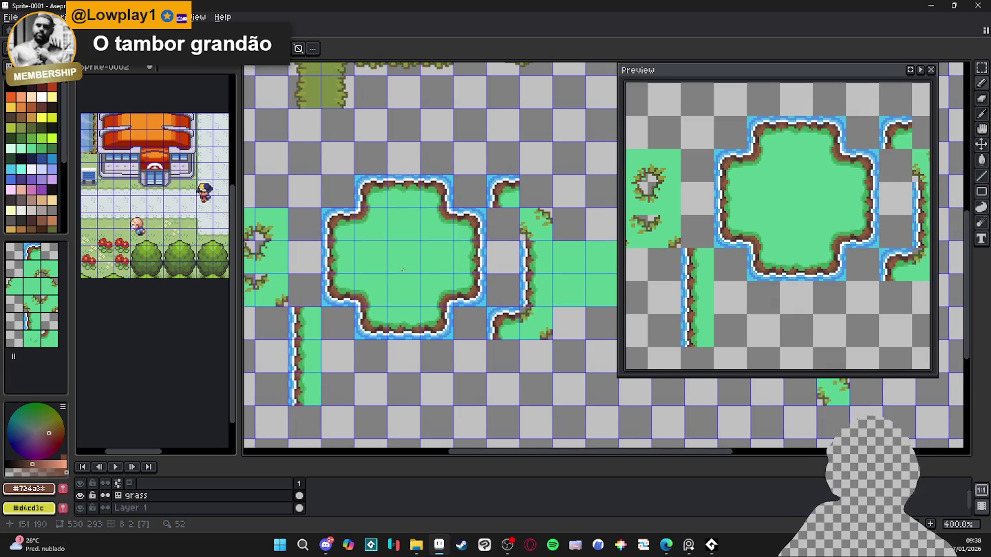
pyautogui.scroll(6, 403, 269)
pyautogui.scroll(-2, 353, 292)
pyautogui.scroll(-2, 354, 288)
pyautogui.scroll(-2, 356, 284)
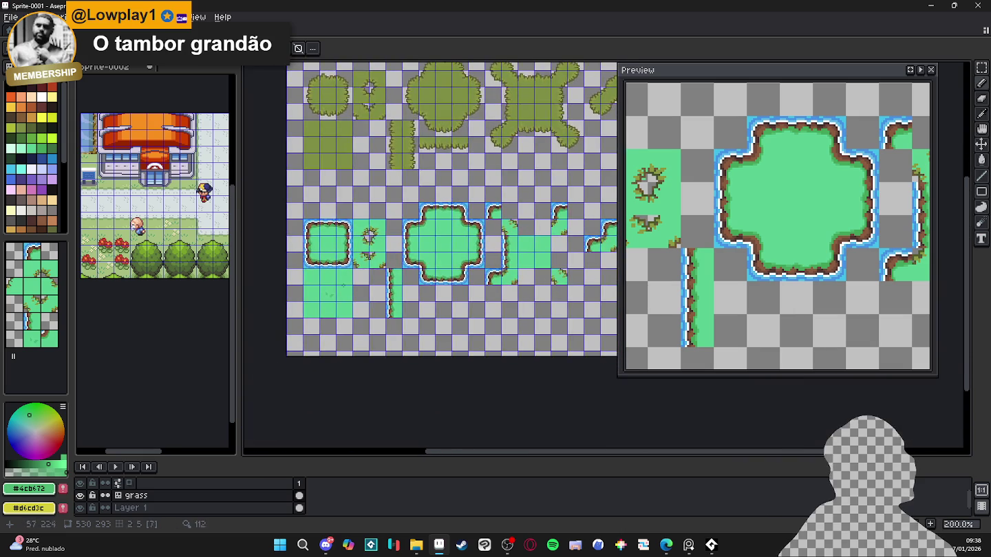
pyautogui.scroll(4, 357, 283)
pyautogui.scroll(2, 357, 283)
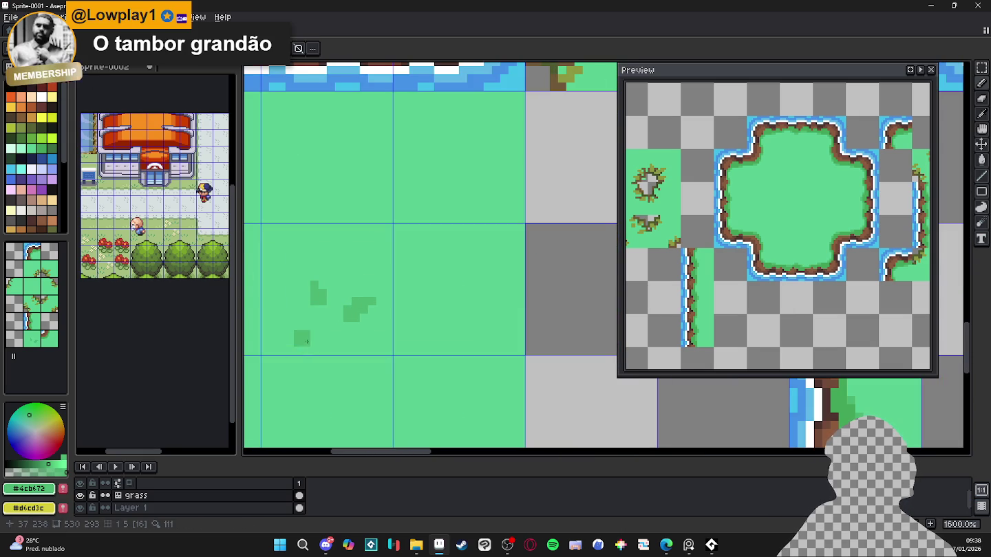
# - Paint a darker-green grass tuft on one plain grass tile below the small island
pyautogui.scroll(-4, 304, 316)
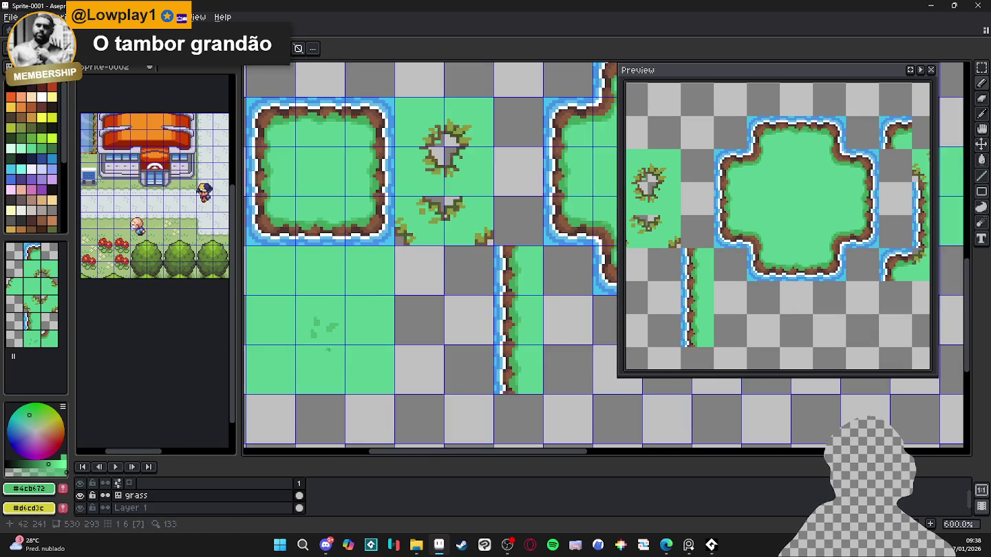
pyautogui.scroll(-1, 349, 324)
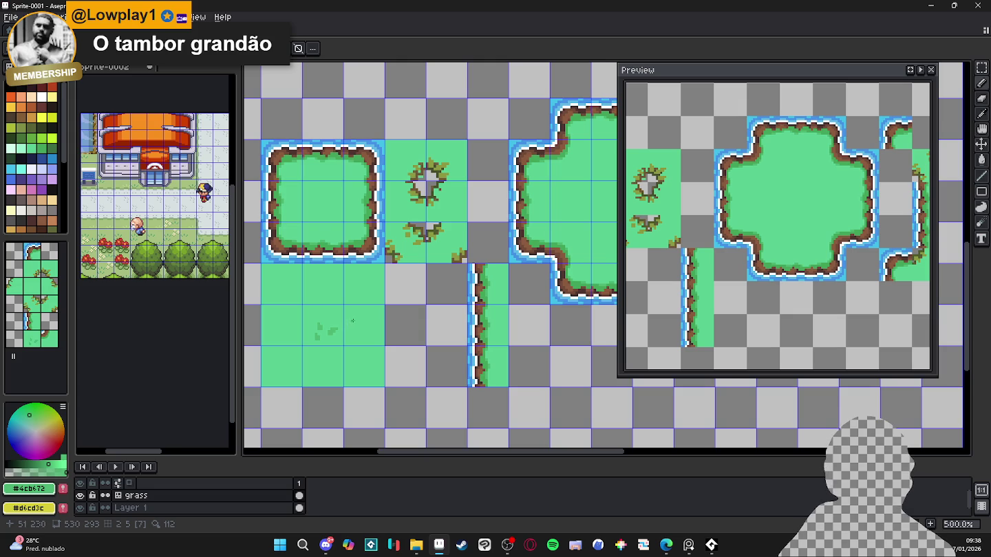
pyautogui.scroll(3, 359, 320)
pyautogui.scroll(1, 351, 327)
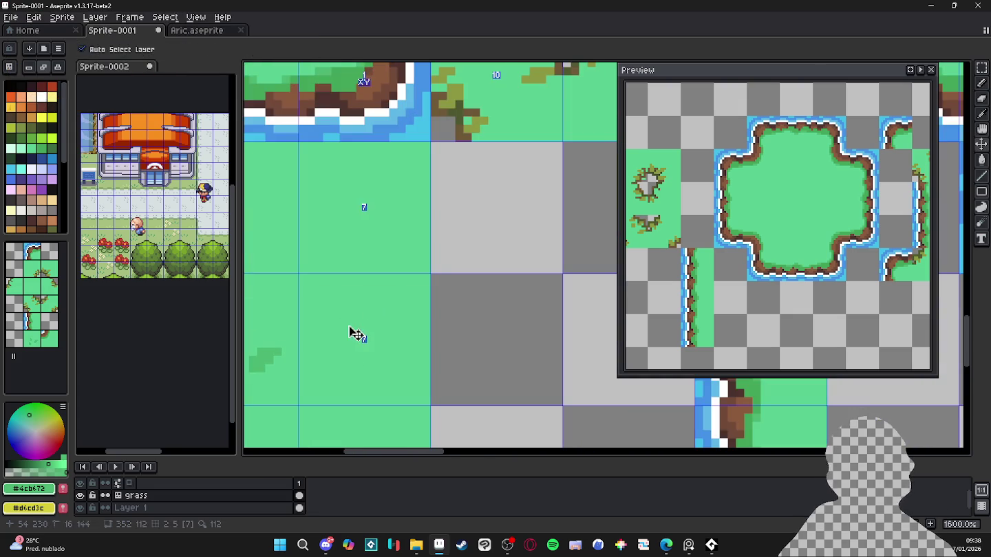
pyautogui.moveTo(341, 322)
pyautogui.mouseDown()
pyautogui.moveTo(328, 312)
pyautogui.moveTo(375, 323)
pyautogui.moveTo(391, 303)
pyautogui.mouseUp()
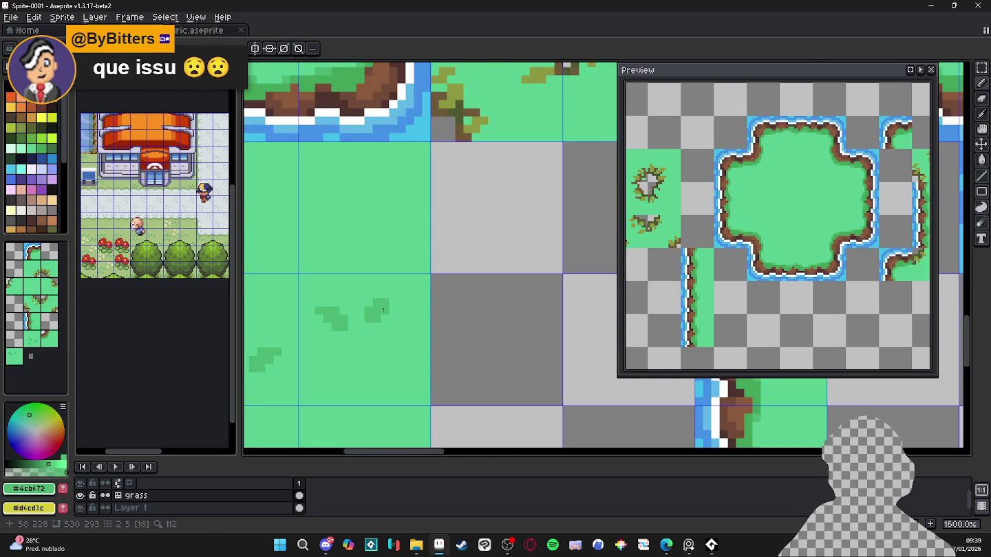
# - Draw a single pixel and a stair-shaped dark-green tuft on another grass tile
pyautogui.scroll(-4, 391, 304)
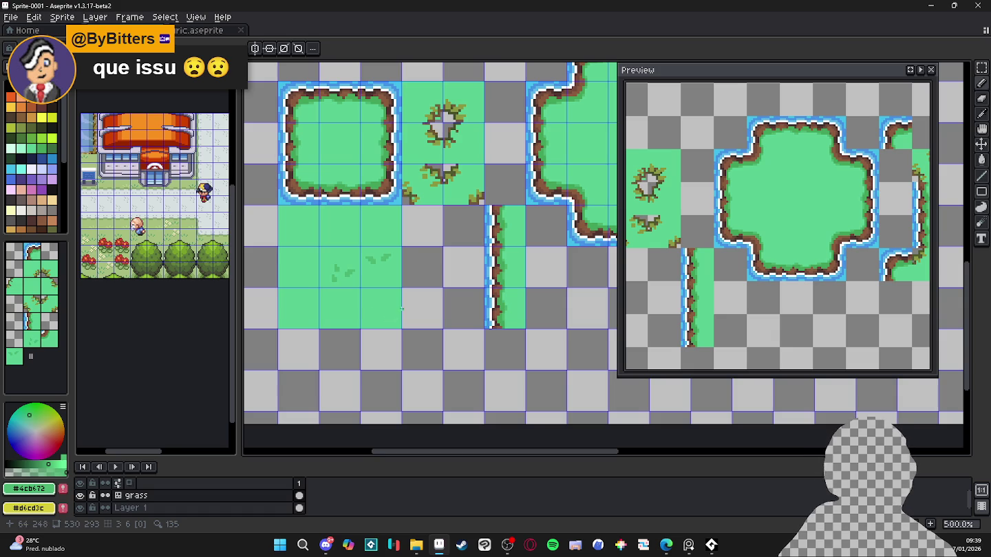
pyautogui.scroll(1, 382, 315)
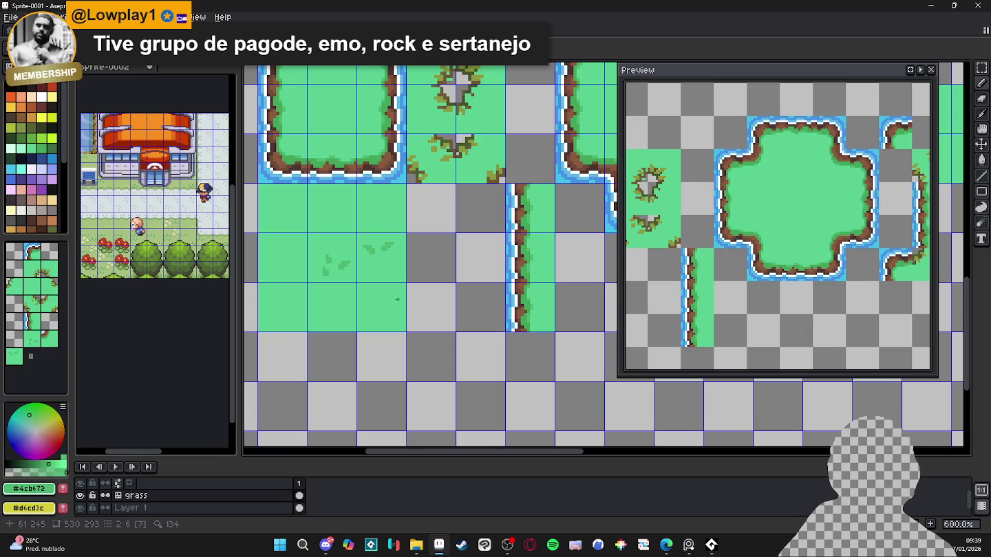
pyautogui.scroll(6, 375, 305)
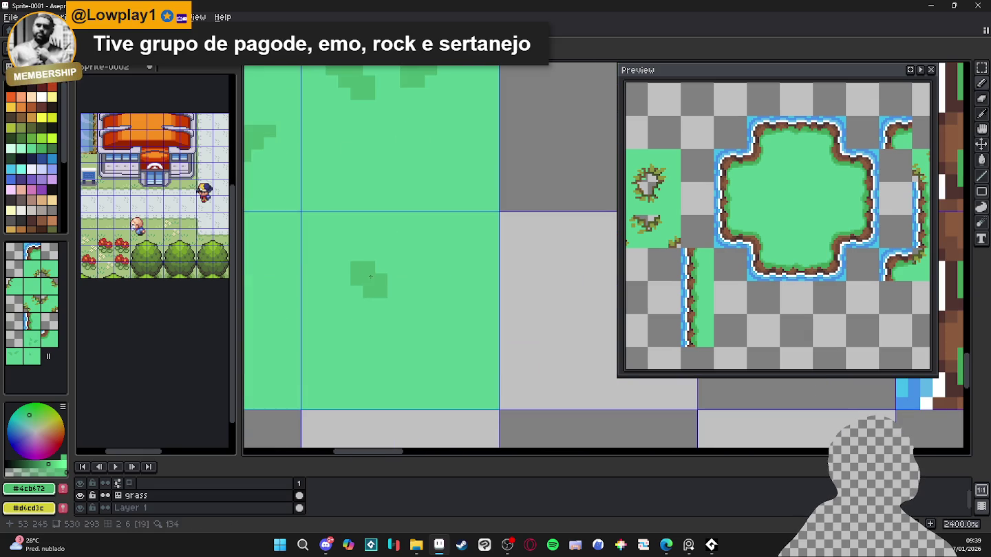
pyautogui.click(443, 276)
pyautogui.moveTo(439, 278)
pyautogui.mouseDown()
pyautogui.moveTo(418, 278)
pyautogui.moveTo(444, 266)
pyautogui.mouseUp()
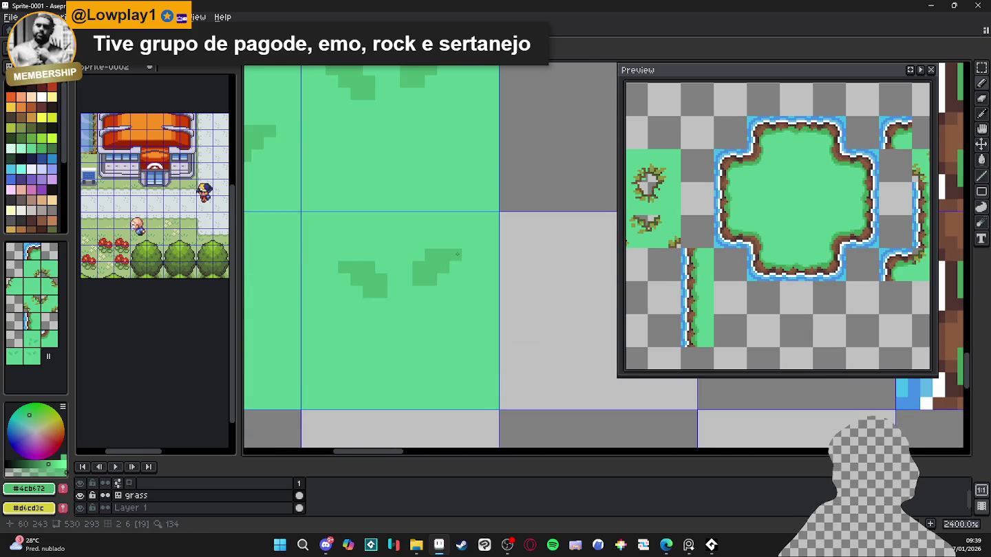
pyautogui.scroll(-3, 444, 306)
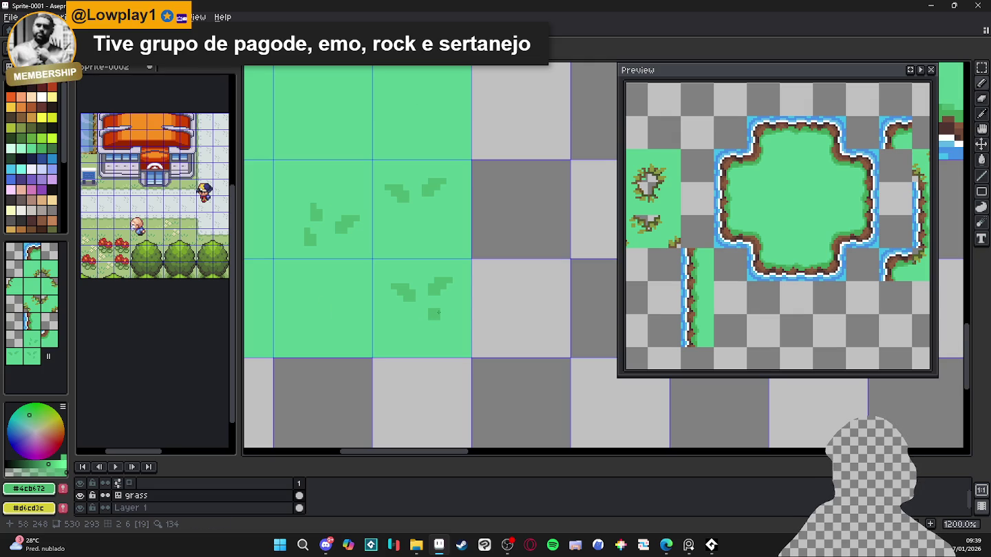
pyautogui.scroll(-4, 443, 311)
pyautogui.scroll(-1, 426, 335)
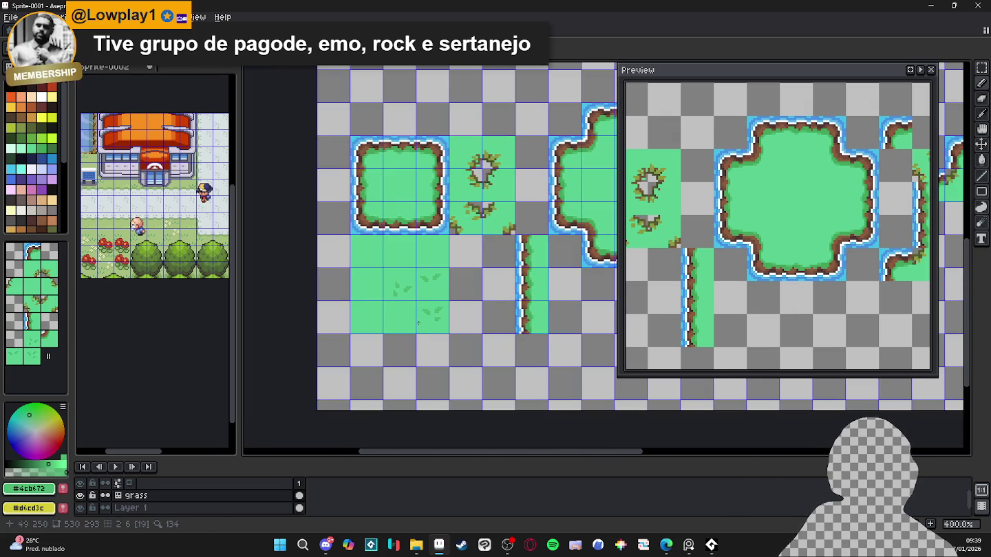
pyautogui.scroll(-1, 418, 322)
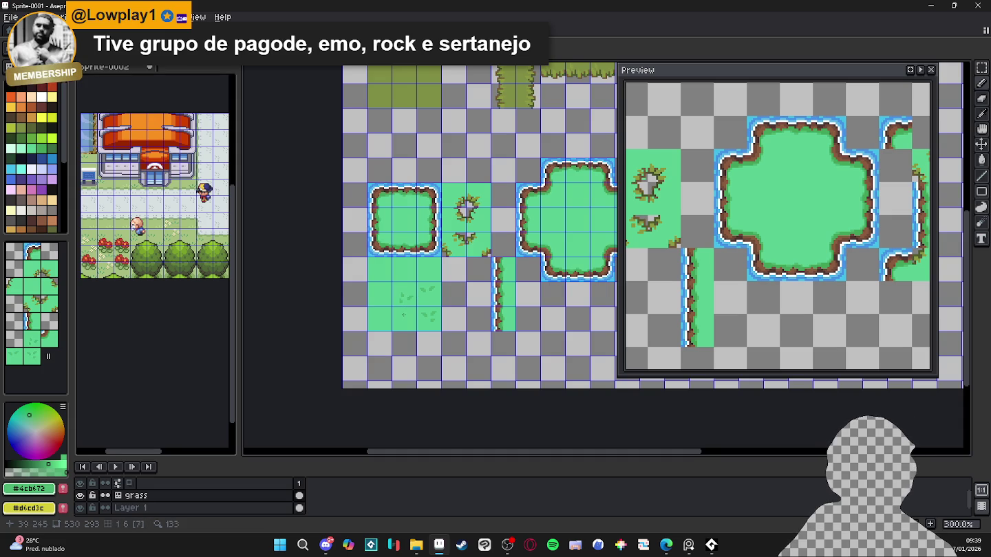
pyautogui.scroll(3, 404, 317)
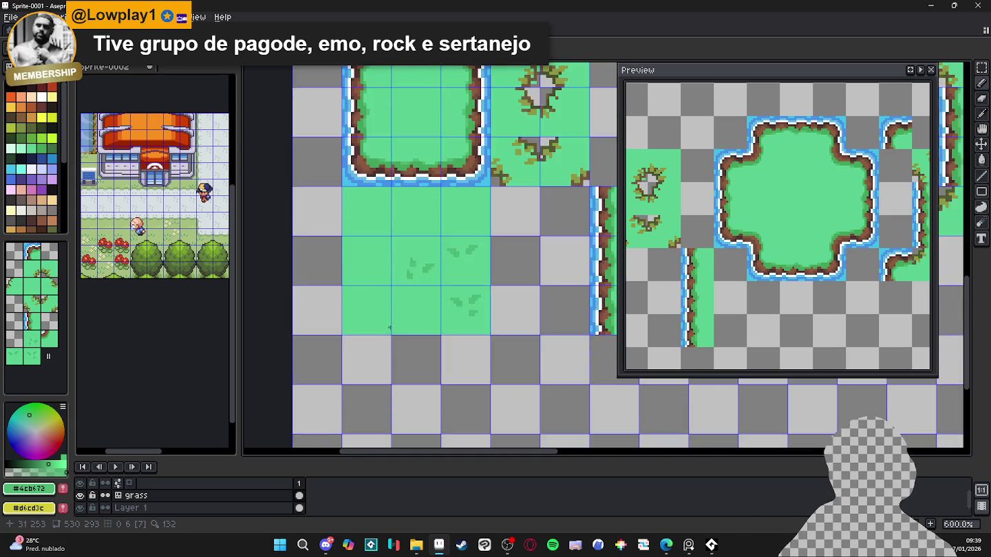
pyautogui.scroll(4, 405, 322)
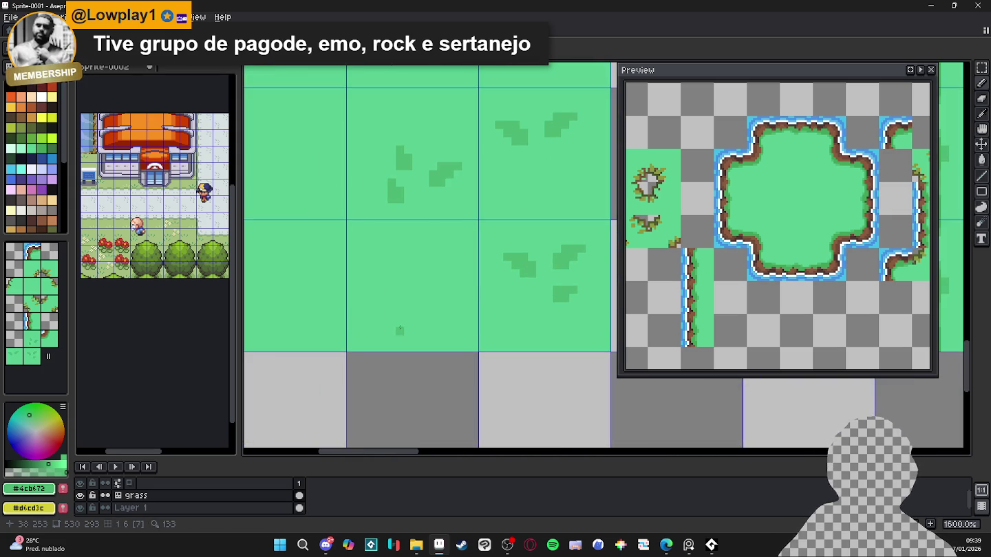
pyautogui.scroll(-4, 420, 336)
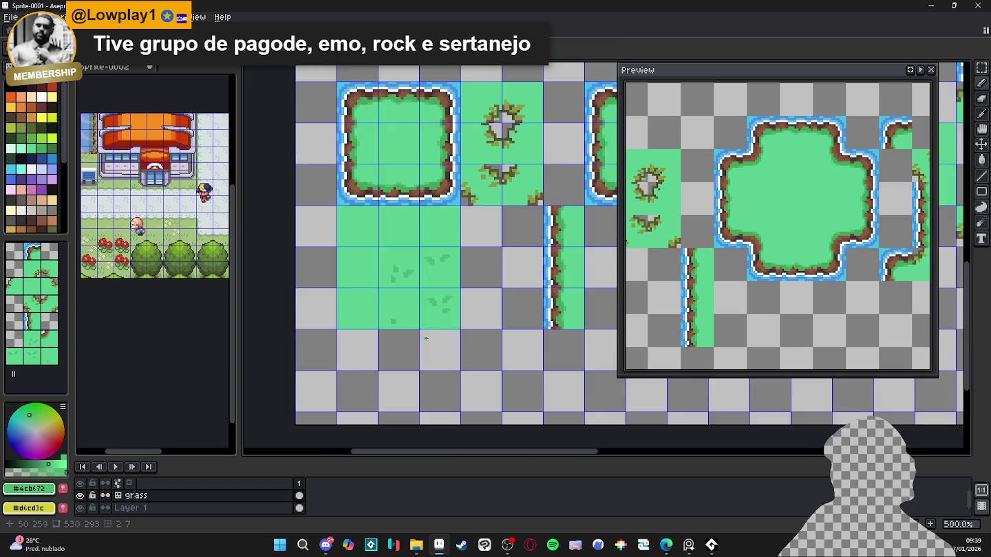
pyautogui.scroll(4, 426, 338)
# - Extend an existing tuft on the lower grass tiles with extra dark-green pixels
pyautogui.moveTo(366, 303); pyautogui.dragTo(375, 309)
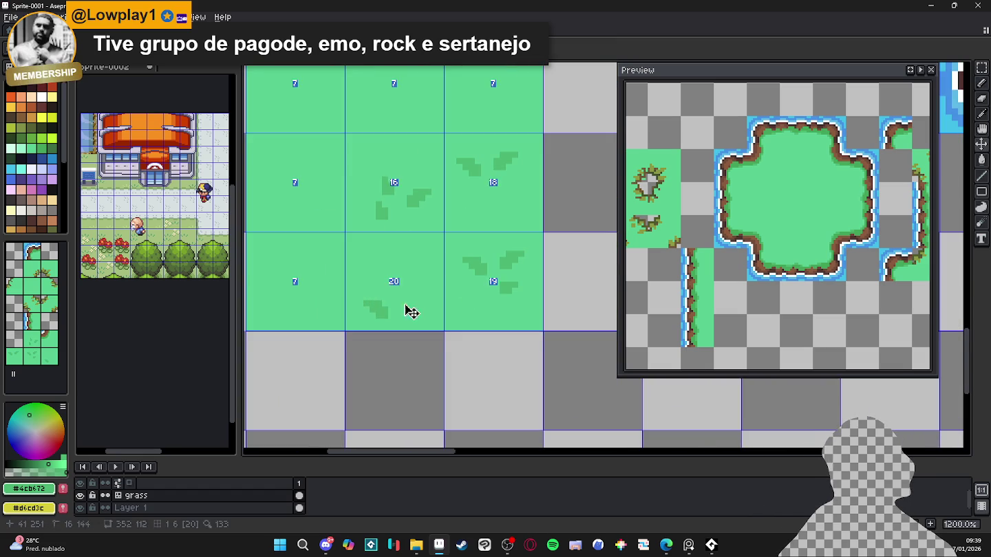
pyautogui.scroll(-5, 404, 304)
pyautogui.scroll(3, 401, 311)
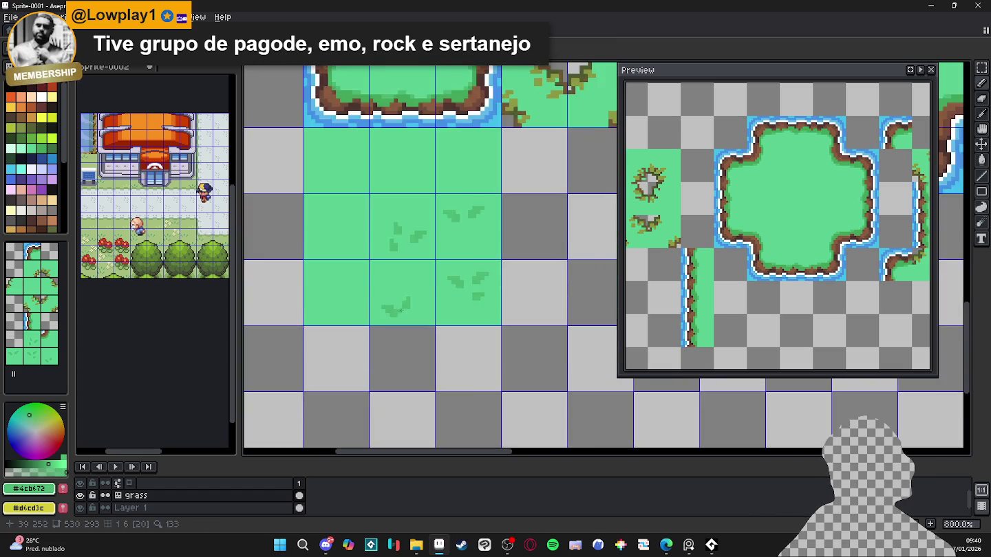
pyautogui.scroll(3, 401, 311)
pyautogui.scroll(-4, 449, 328)
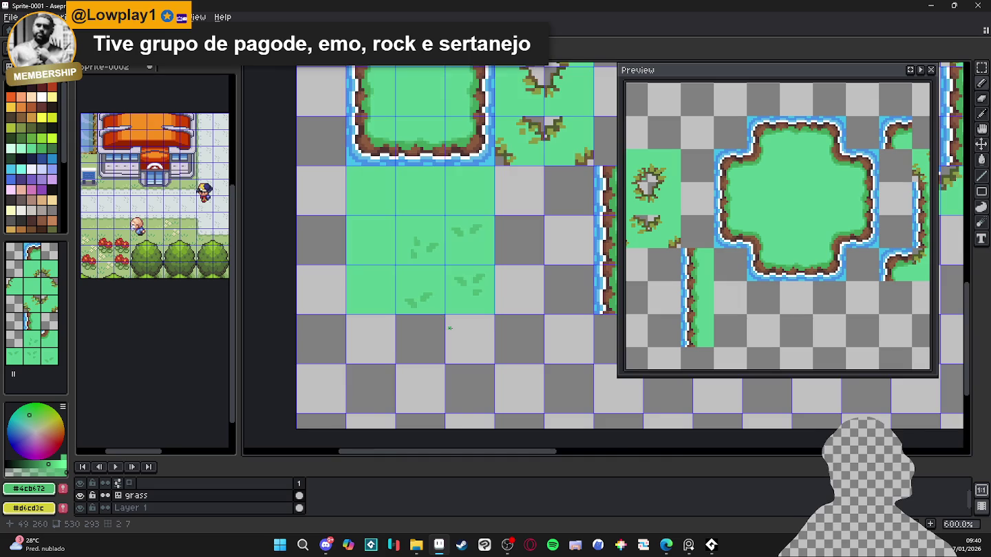
pyautogui.scroll(-3, 449, 328)
pyautogui.scroll(-1, 425, 319)
pyautogui.scroll(2, 457, 309)
pyautogui.moveTo(471, 294); pyautogui.dragTo(446, 303)
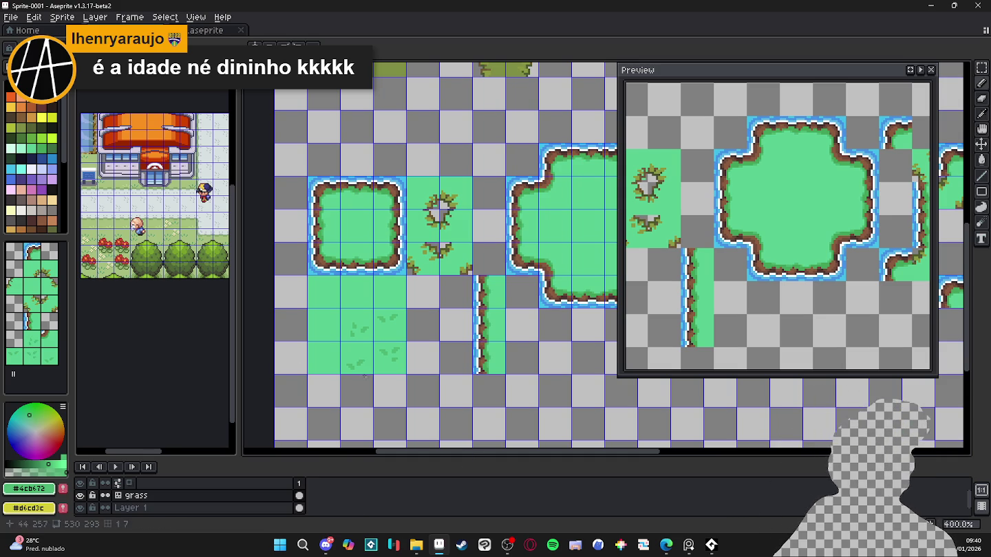
# - Repaint stray dark tuft pixels light green and trim the left edge of a grass tuft
pyautogui.scroll(5, 356, 337)
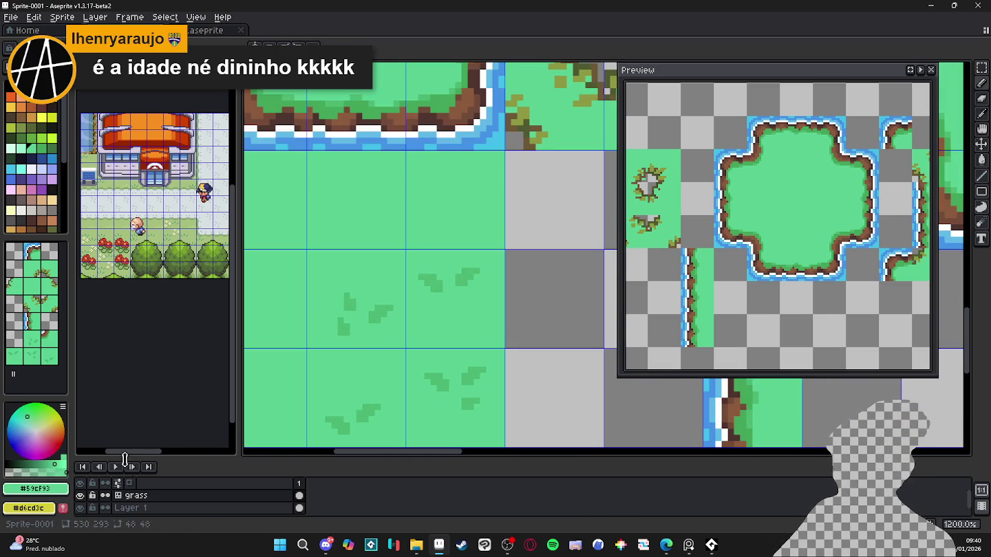
pyautogui.scroll(1, 378, 311)
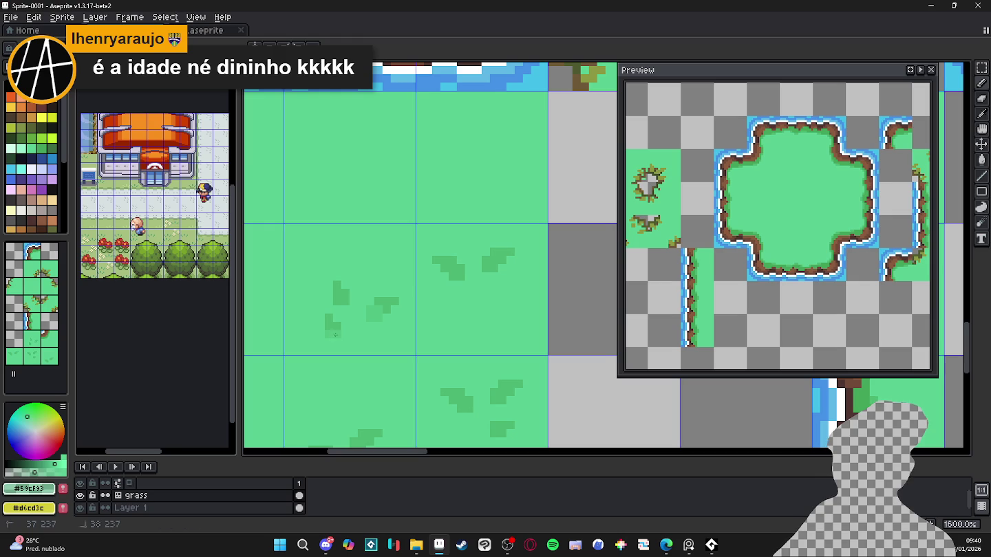
pyautogui.click(336, 301)
pyautogui.click(345, 295)
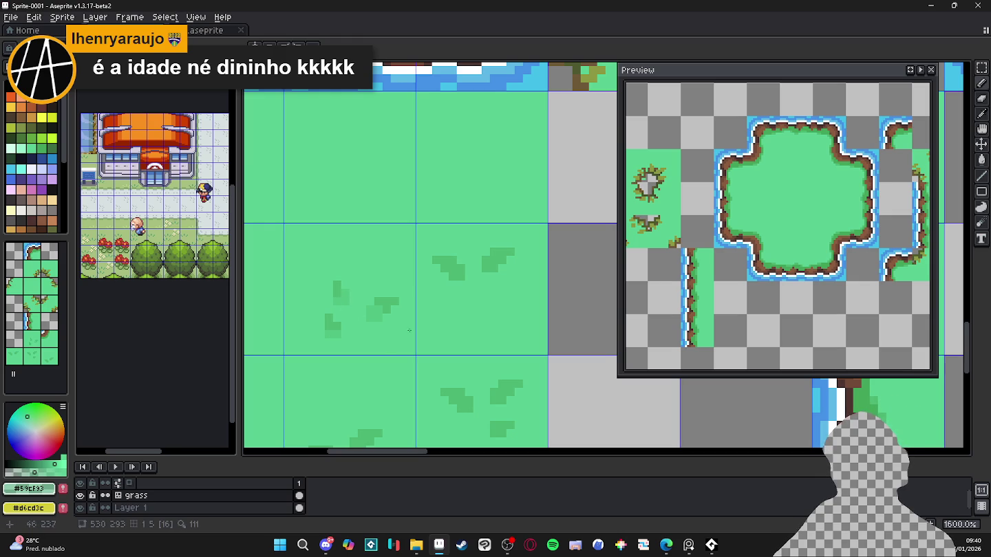
pyautogui.click(485, 269)
pyautogui.click(485, 260)
# - Add a small dark-green pixel block to a grass tuft, then bring up the save dialog
pyautogui.scroll(-1, 491, 266)
pyautogui.scroll(1, 467, 324)
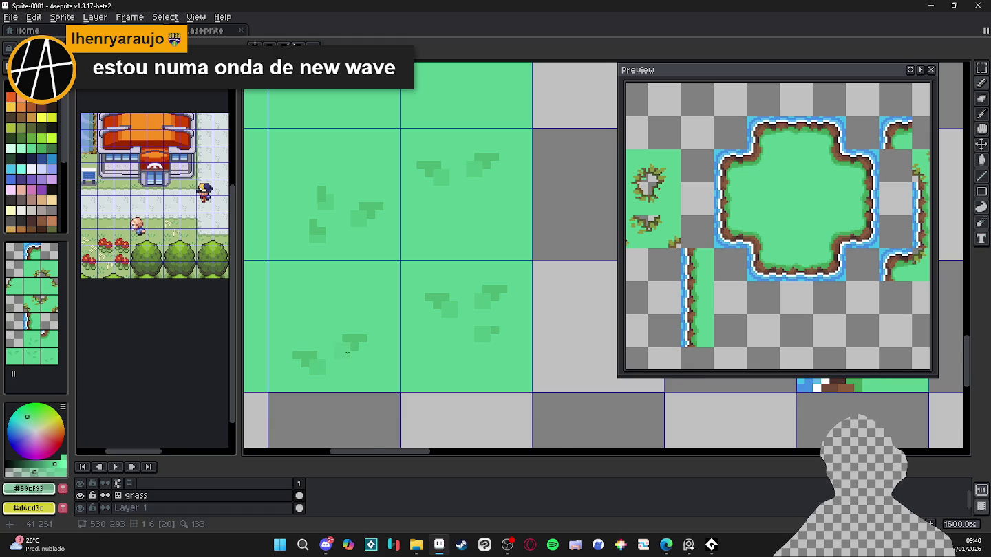
pyautogui.scroll(-3, 339, 359)
pyautogui.scroll(-2, 430, 361)
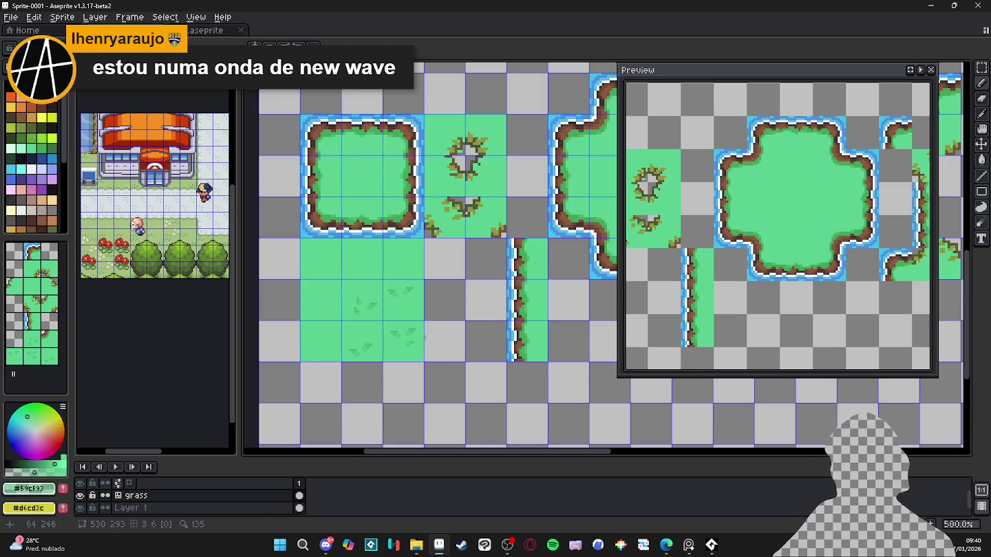
pyautogui.scroll(5, 427, 340)
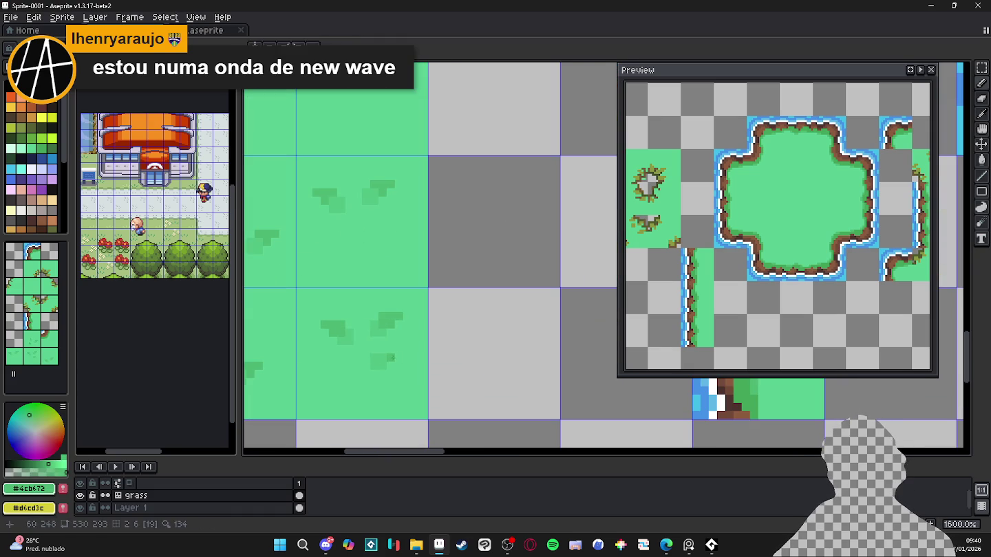
pyautogui.scroll(-1, 395, 344)
pyautogui.scroll(1, 413, 261)
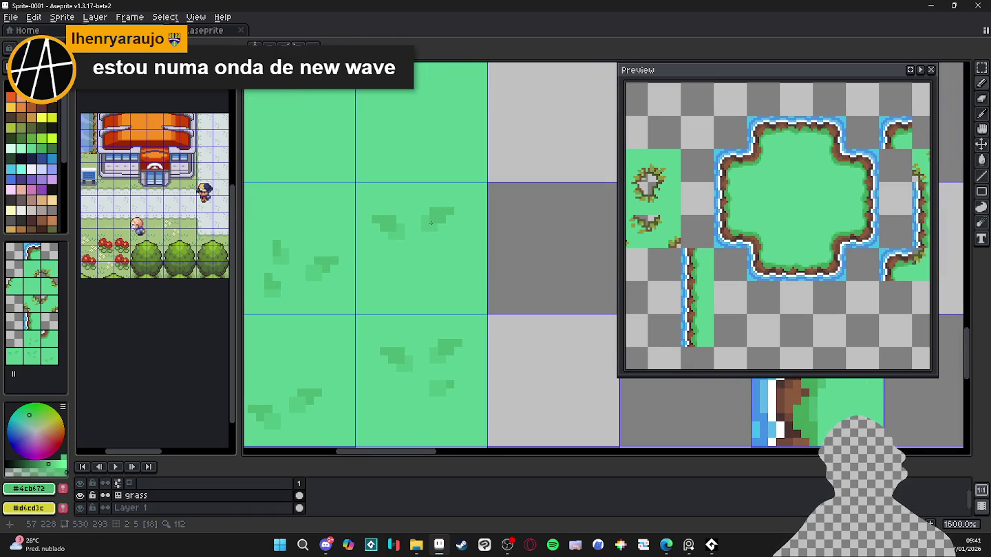
pyautogui.click(301, 284)
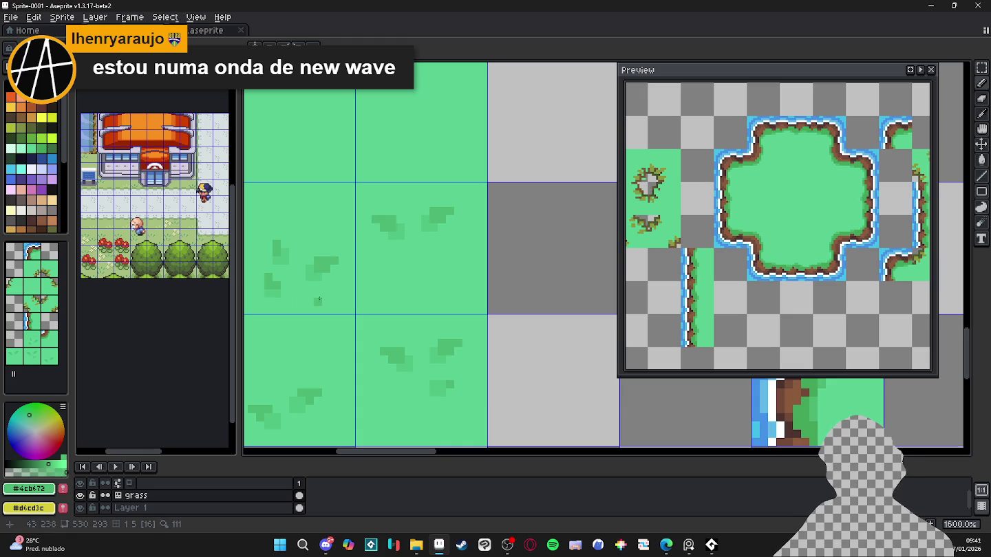
pyautogui.scroll(1, 308, 301)
pyautogui.scroll(1, 324, 330)
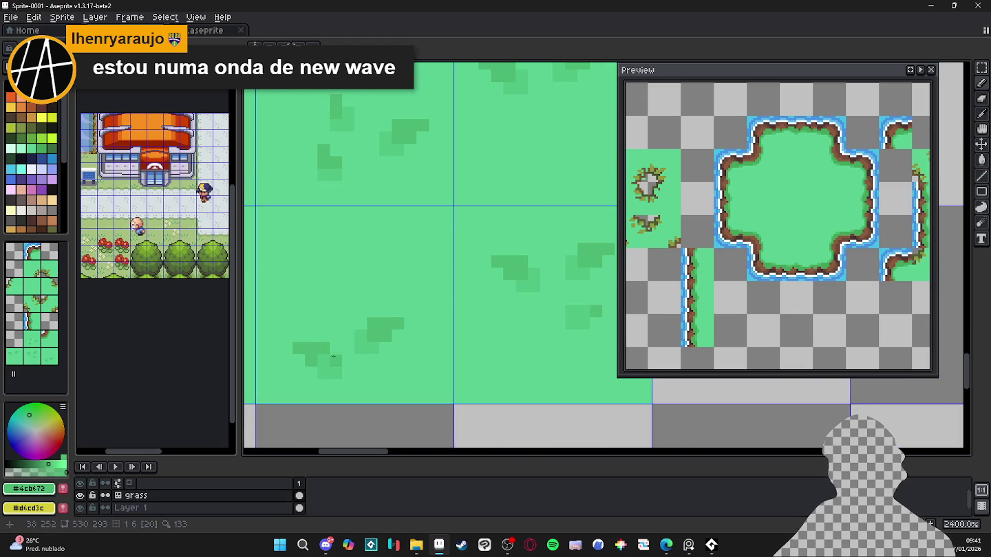
pyautogui.scroll(-4, 336, 356)
pyautogui.scroll(-1, 412, 355)
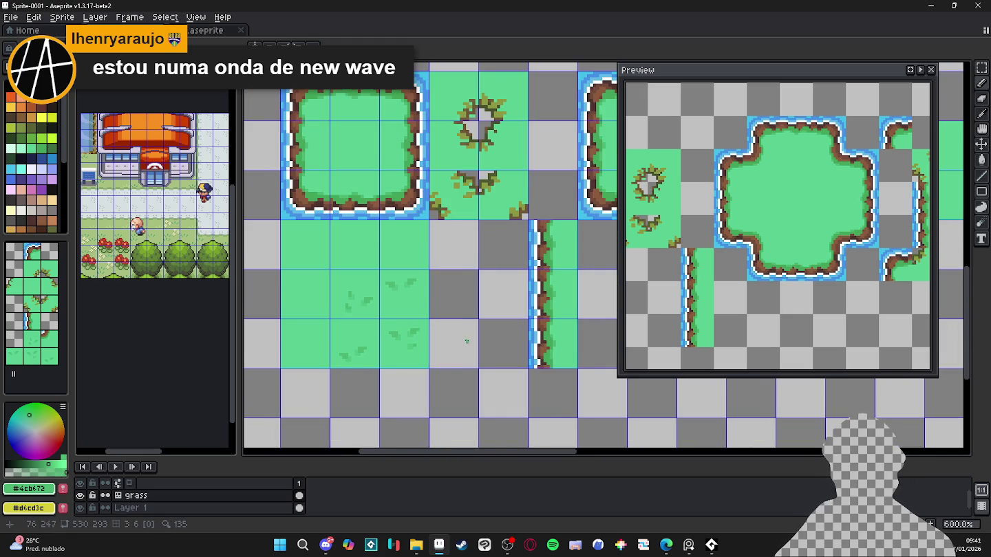
pyautogui.scroll(-1, 464, 342)
pyautogui.scroll(-1, 461, 337)
pyautogui.scroll(1, 456, 334)
pyautogui.hotkey('ctrl', 's')
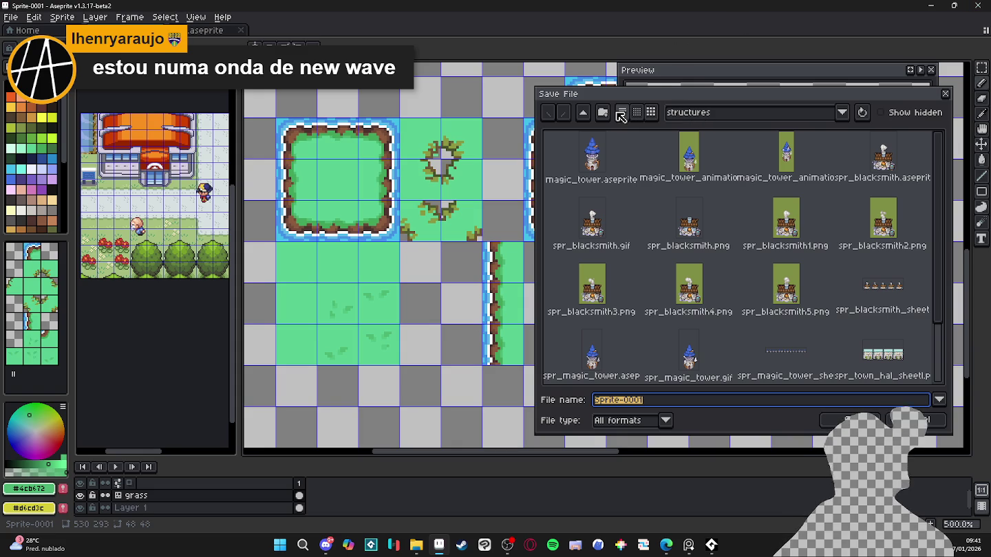
# - Create a new folder named for the client inside pixel_Art
pyautogui.click(584, 113)
pyautogui.click(583, 114)
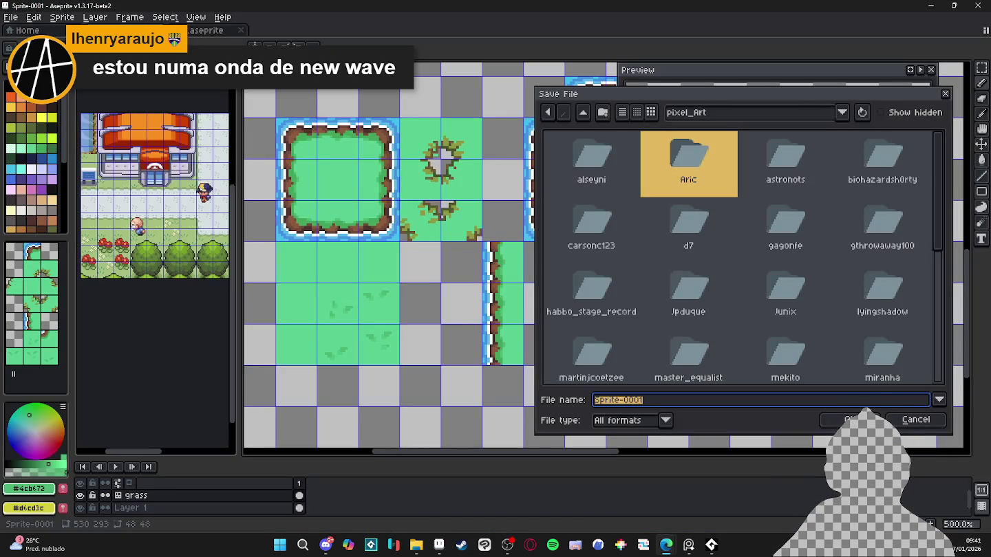
pyautogui.click(602, 112)
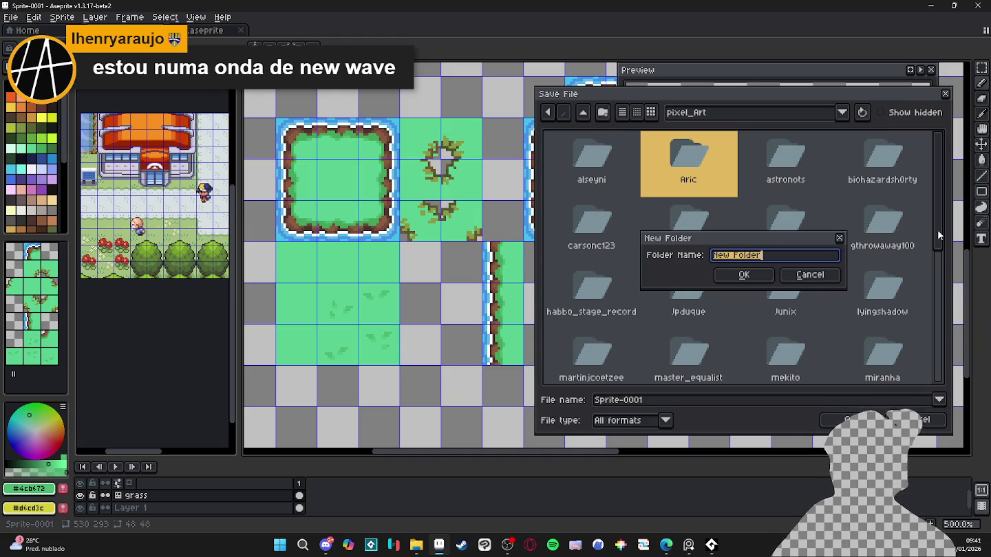
pyautogui.write('fabricio')
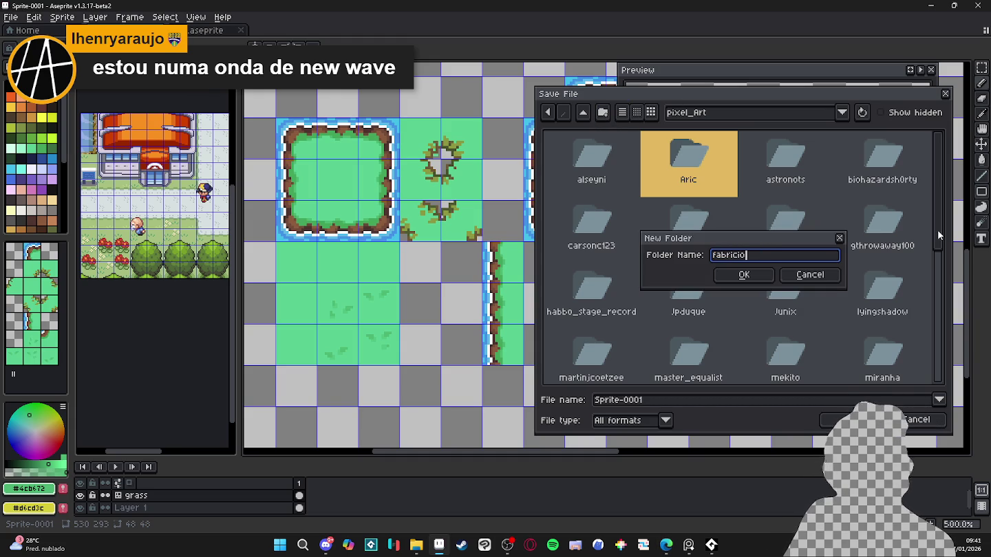
pyautogui.write('_kal')
pyautogui.press('Return')
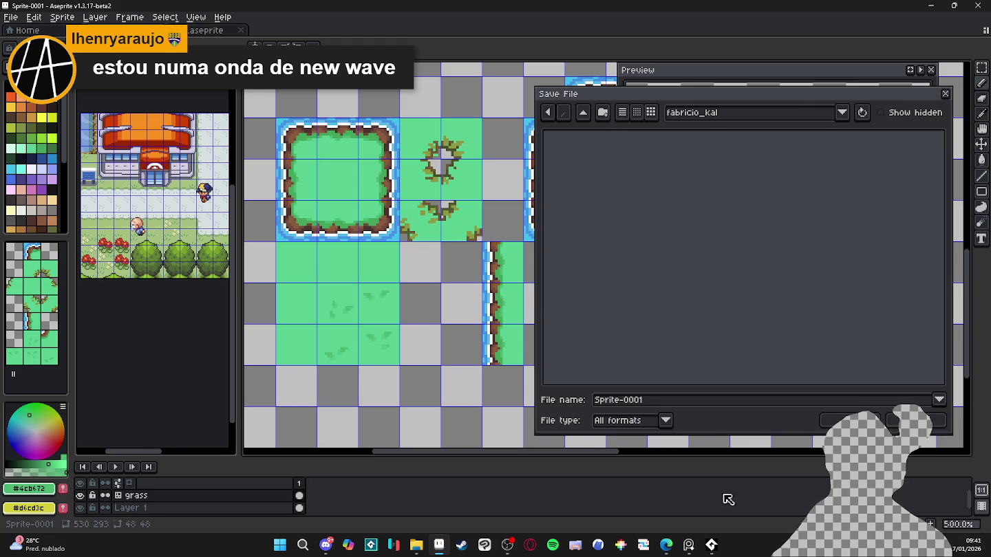
# - Save the tileset as an .aseprite file in the new client folder
pyautogui.click(684, 401)
pyautogui.click(829, 420)
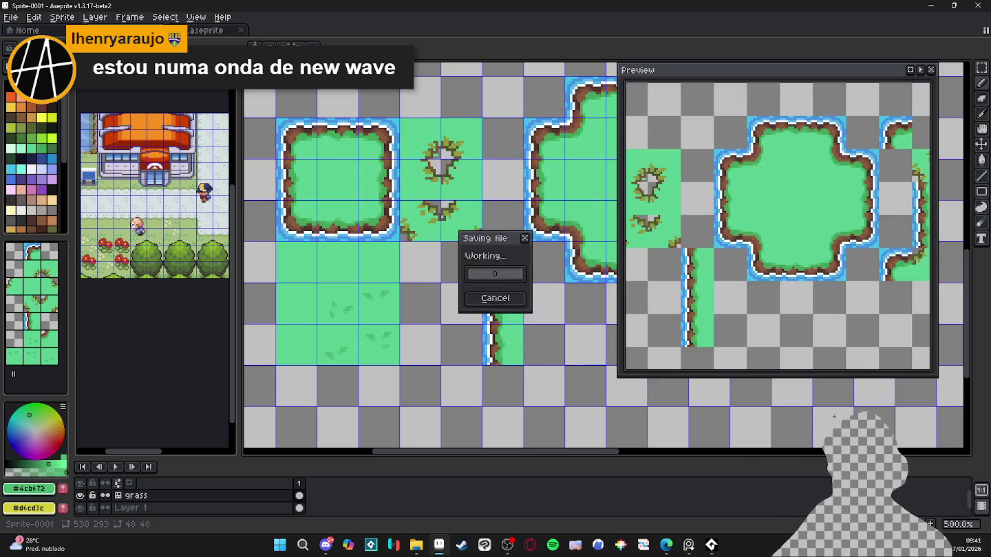
pyautogui.scroll(-1, 467, 278)
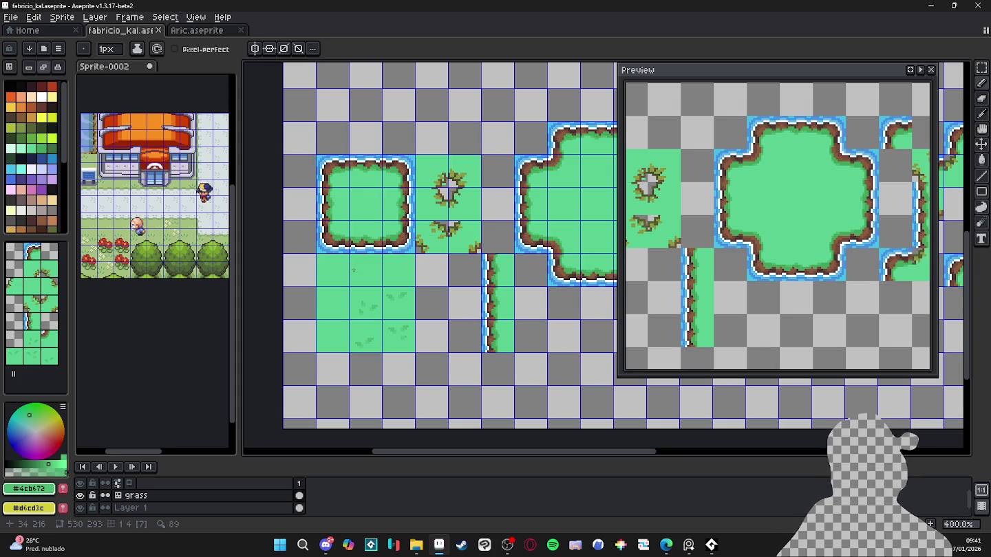
# - Recentre the tileset view and save the latest changes to the .aseprite file
pyautogui.scroll(-1, 371, 282)
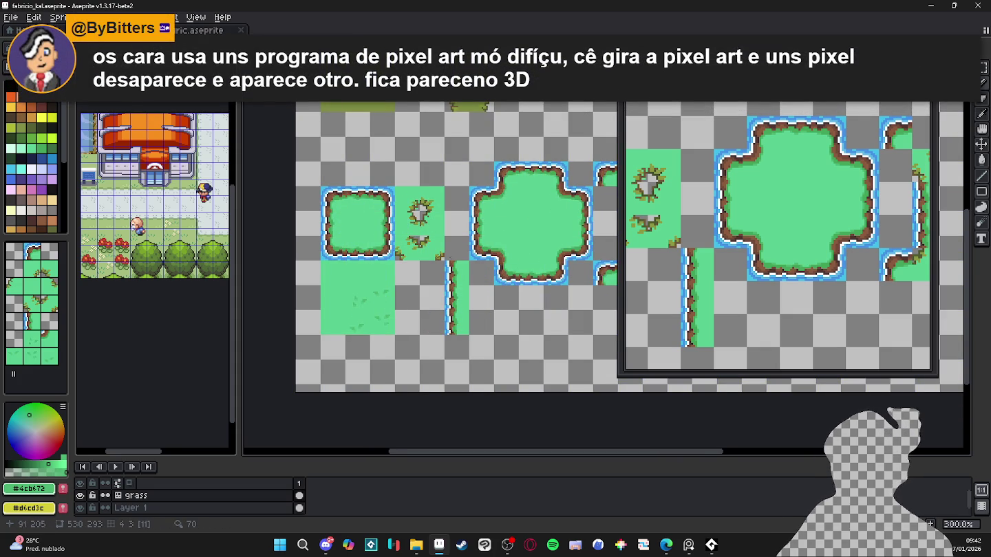
pyautogui.moveTo(435, 255); pyautogui.dragTo(408, 244)
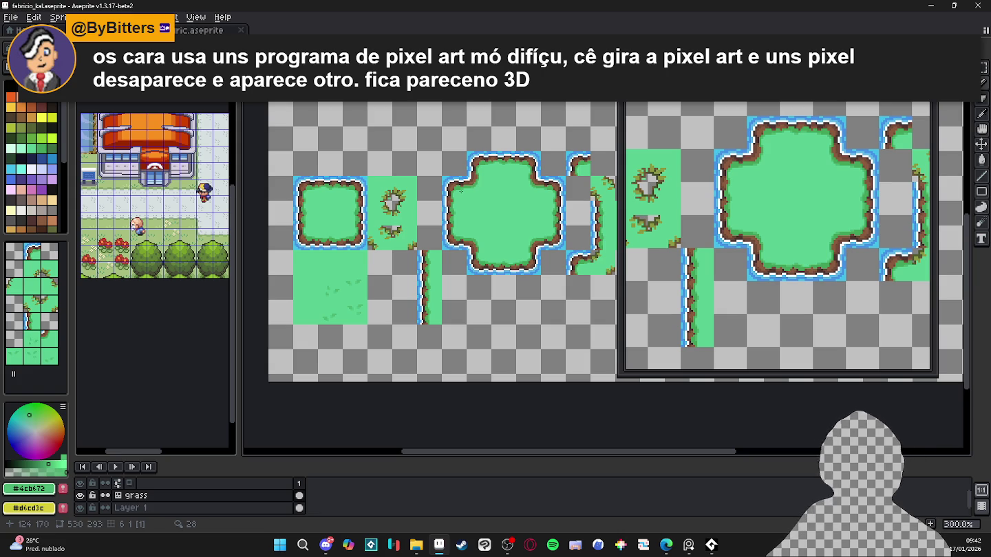
pyautogui.scroll(1, 310, 244)
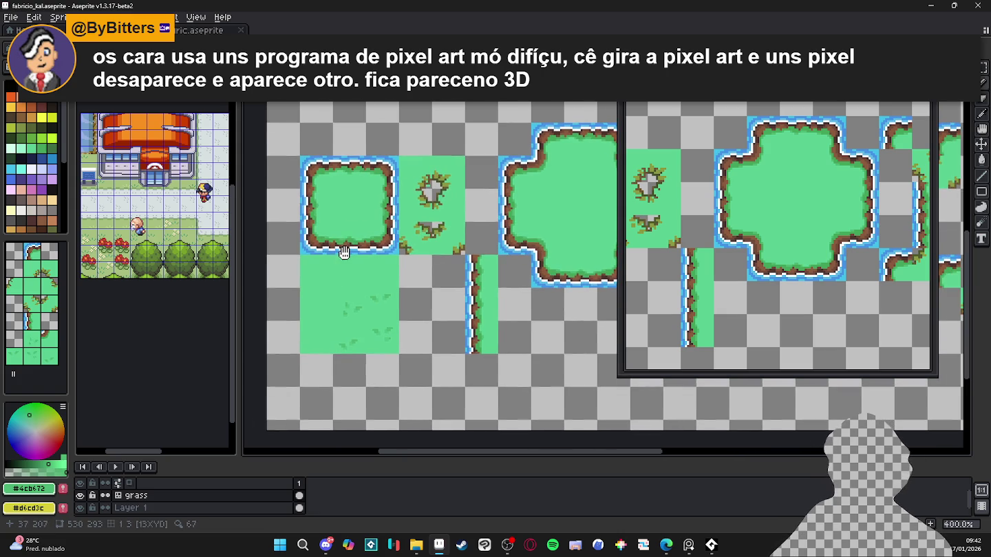
pyautogui.moveTo(382, 233); pyautogui.dragTo(395, 260)
pyautogui.hotkey('ctrl', 's')
pyautogui.scroll(-1, 394, 260)
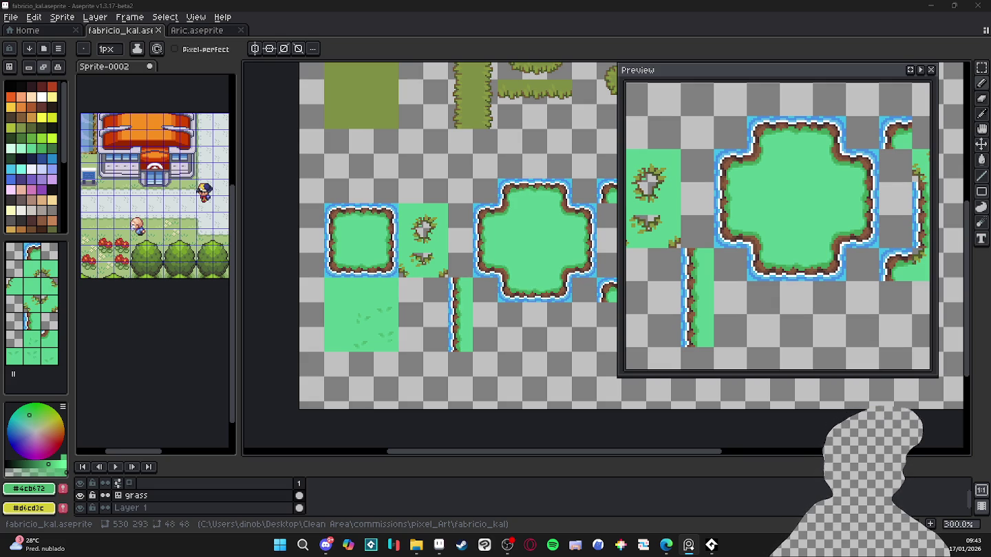
# - Zoom to 800% on the grass tile beneath the square island and select the white swatch
pyautogui.moveTo(456, 203); pyautogui.dragTo(398, 208)
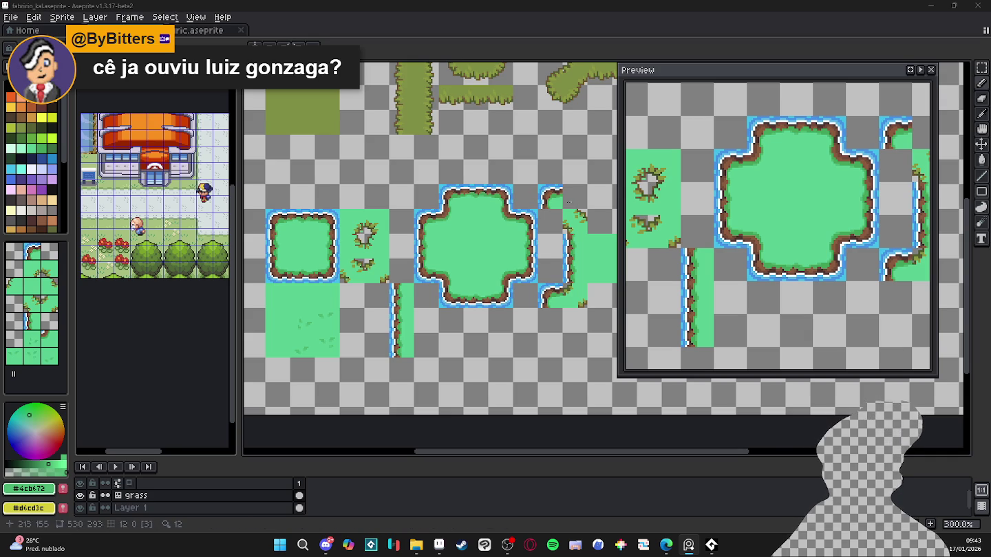
pyautogui.scroll(1, 477, 238)
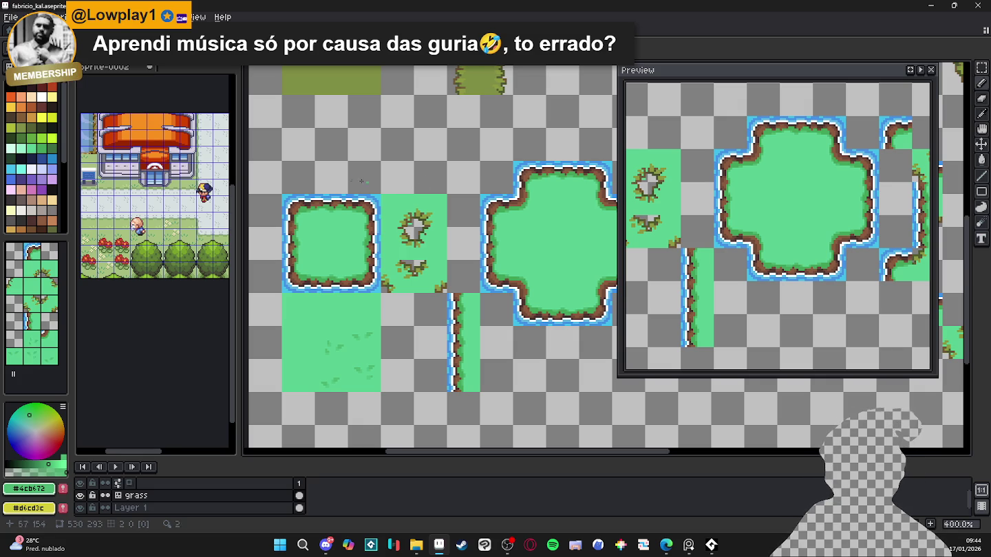
pyautogui.scroll(-1, 389, 293)
pyautogui.scroll(1, 392, 295)
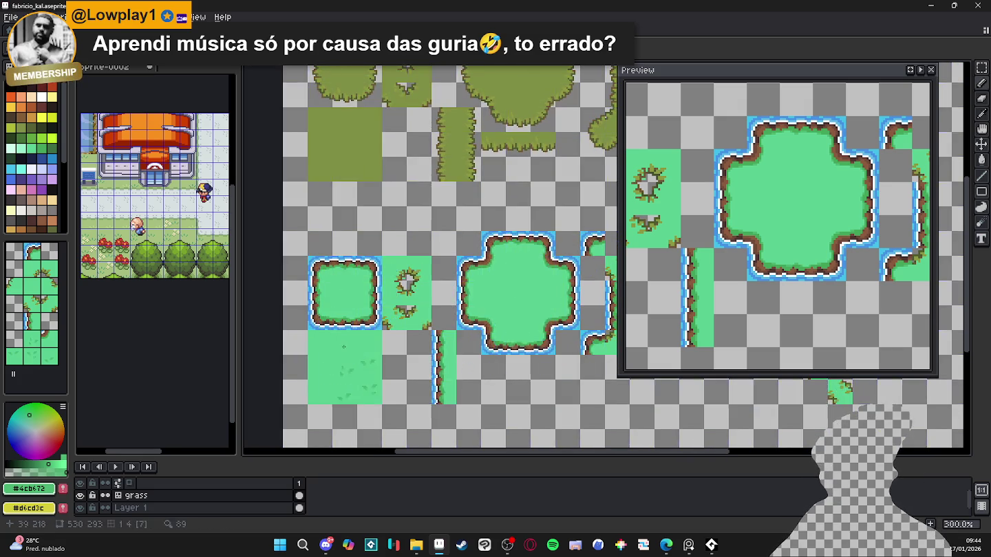
pyautogui.scroll(4, 343, 346)
pyautogui.moveTo(343, 345); pyautogui.dragTo(409, 265)
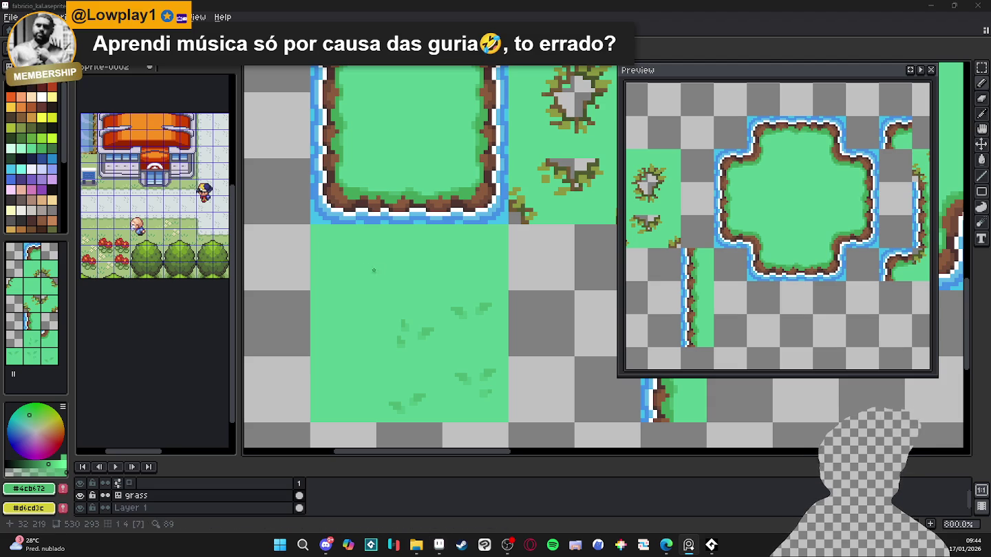
pyautogui.click(32, 168)
# - Paint white flower petals and shade two petals lavender with a 2x2 brush
pyautogui.scroll(3, 291, 230)
pyautogui.scroll(3, 409, 276)
pyautogui.click(361, 321)
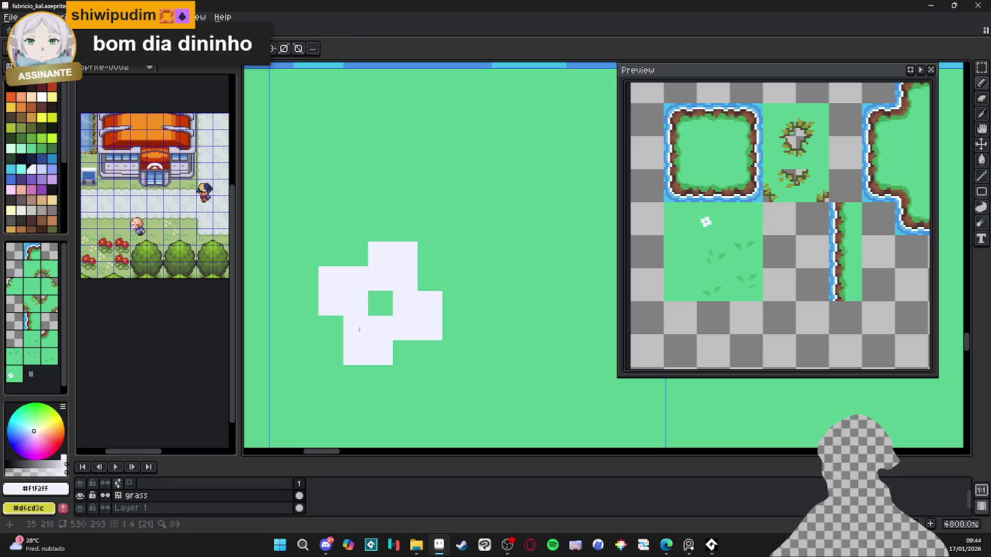
pyautogui.click(42, 168)
pyautogui.press('+')
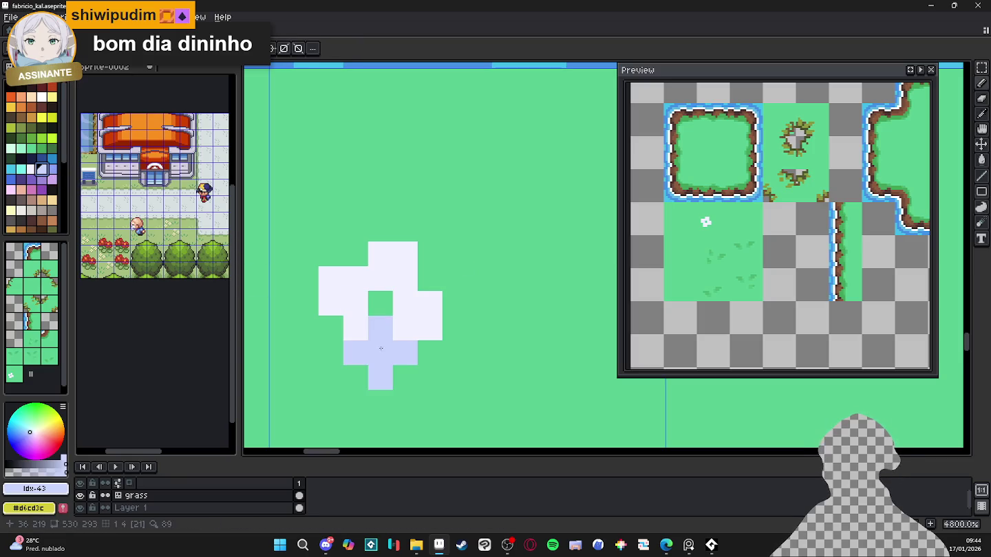
pyautogui.press('-')
pyautogui.click(380, 348)
pyautogui.click(431, 324)
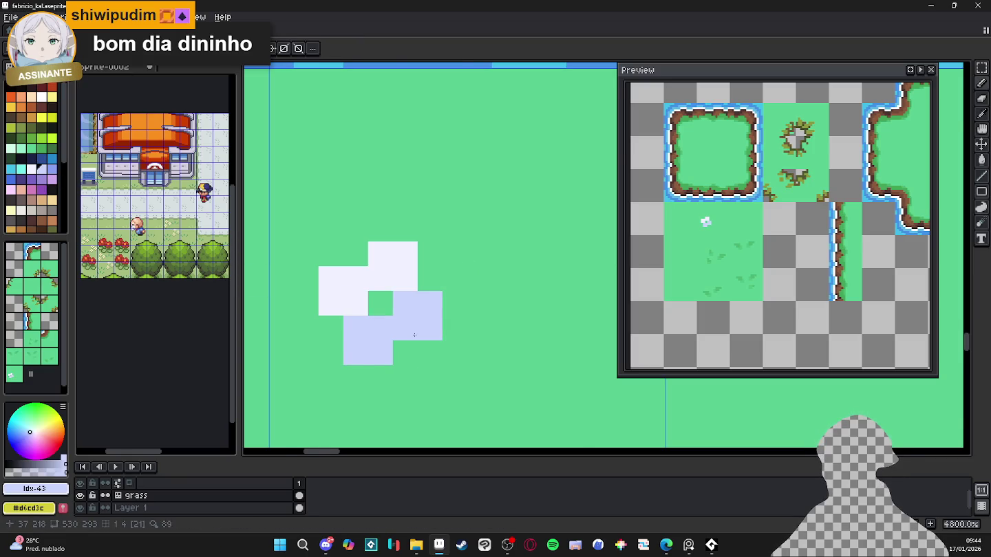
pyautogui.scroll(-1, 414, 335)
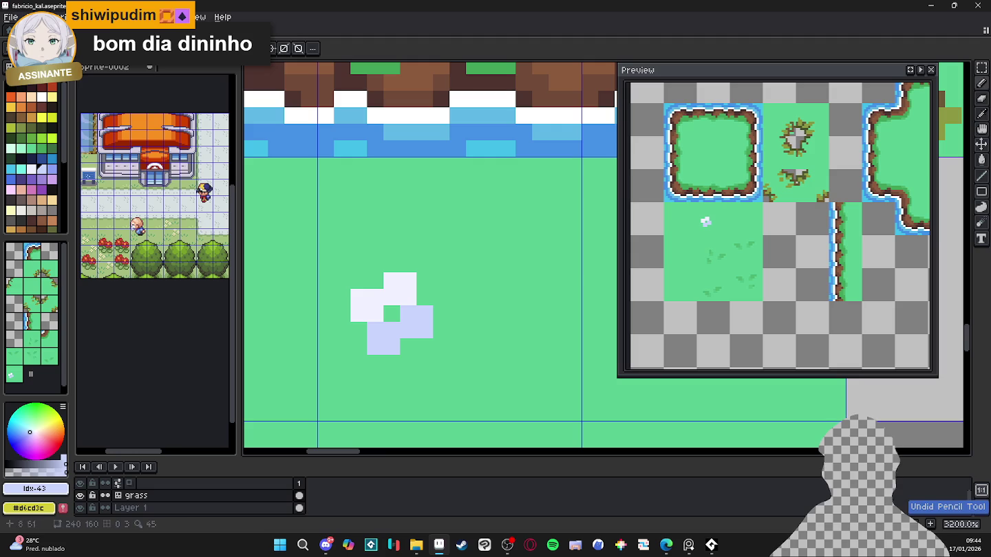
# - Give the flower a warm yellow centre and a green leaf below it
pyautogui.click(51, 117)
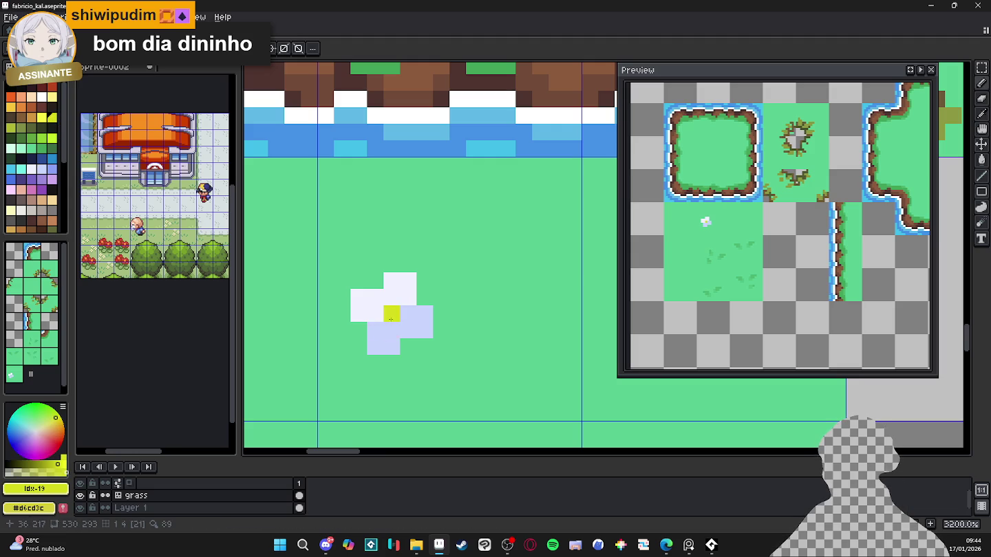
pyautogui.keyDown('alt'); pyautogui.click(406, 362); pyautogui.keyUp('alt')
pyautogui.click(47, 155)
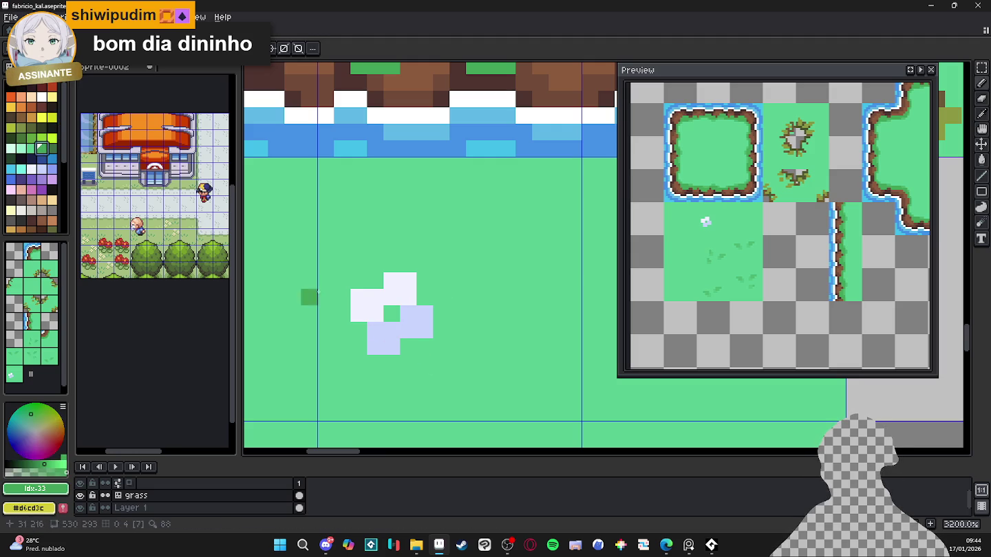
pyautogui.hotkey('ctrl', 'z')
pyautogui.click(52, 199)
pyautogui.click(391, 313)
pyautogui.scroll(-4, 404, 320)
pyautogui.scroll(1, 409, 340)
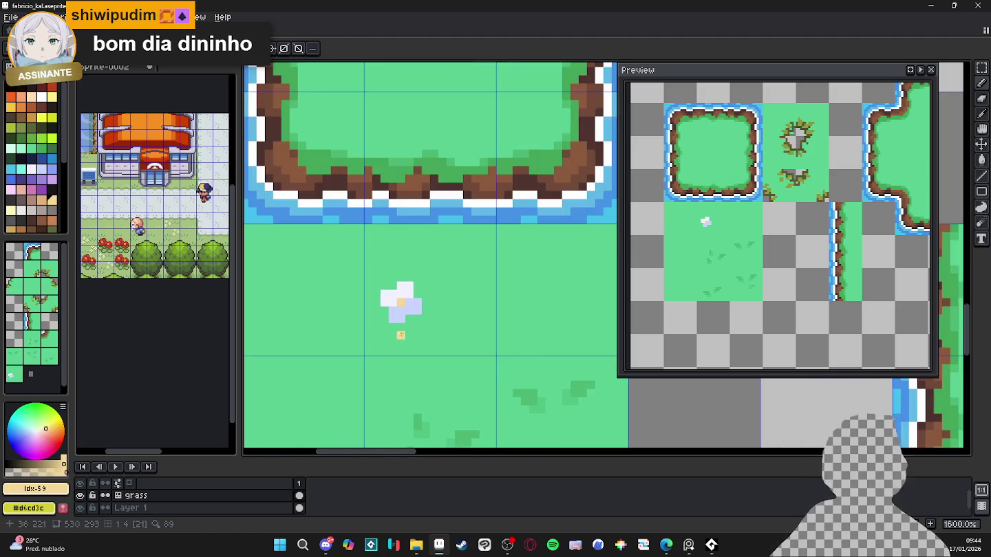
pyautogui.keyDown('alt'); pyautogui.click(526, 392); pyautogui.keyUp('alt')
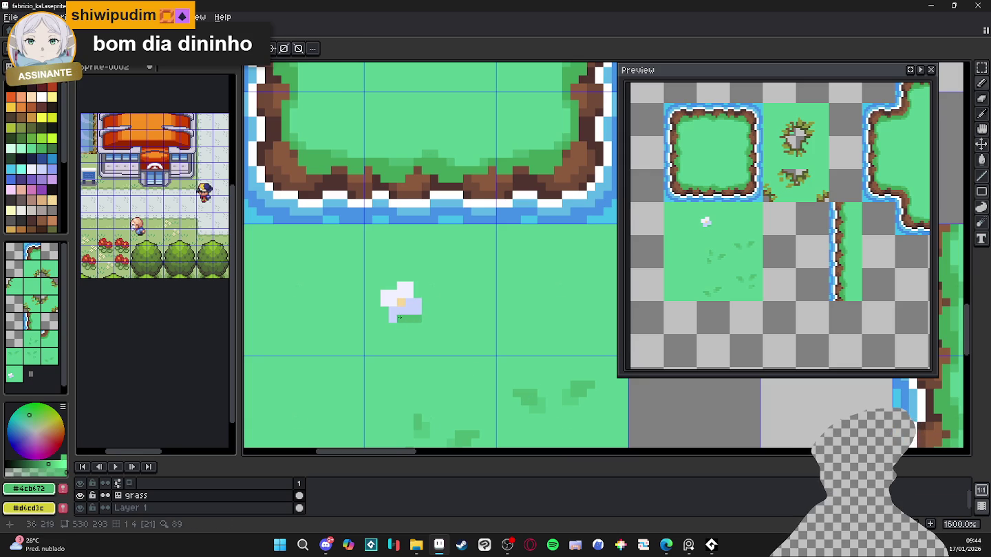
pyautogui.scroll(-1, 421, 296)
pyautogui.scroll(1, 423, 306)
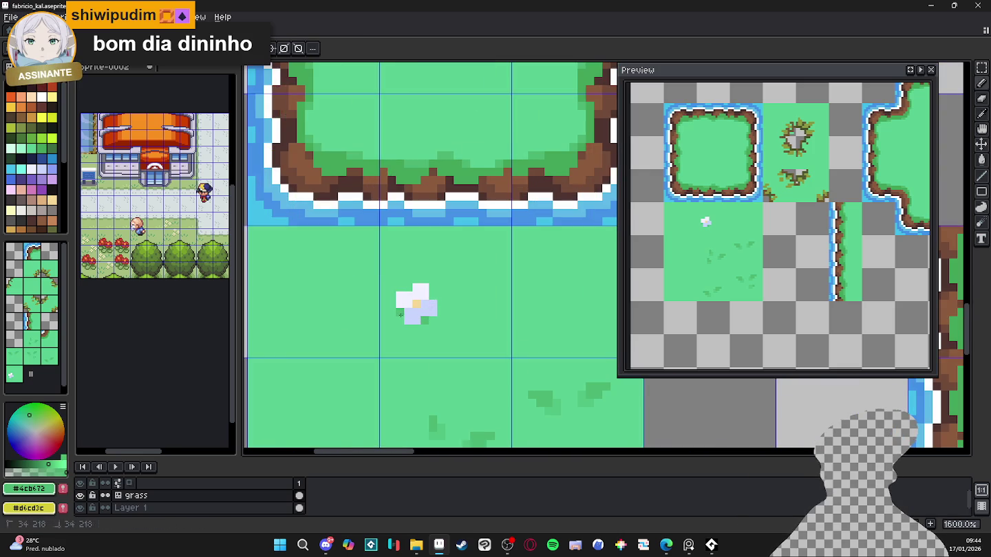
pyautogui.scroll(-3, 443, 324)
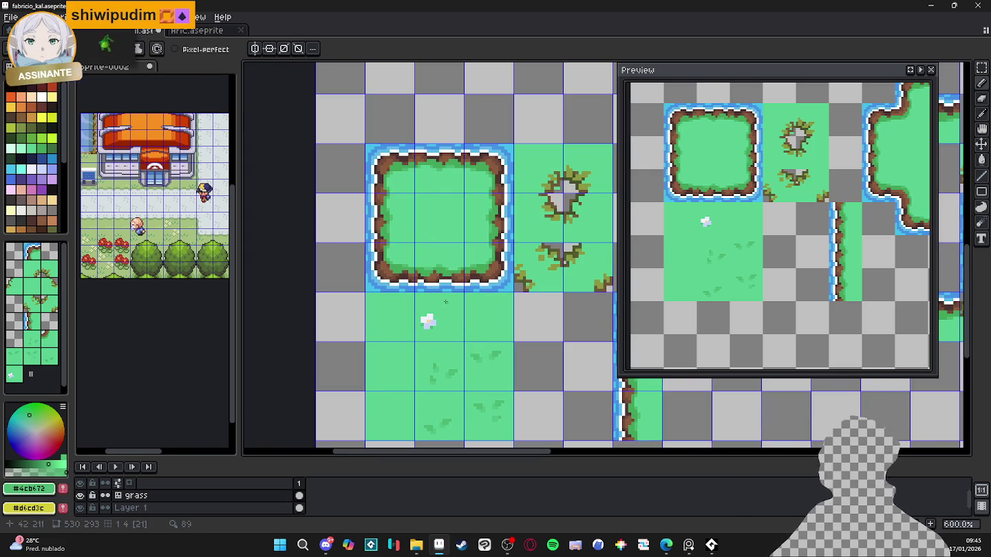
# - Select the finished flower with Rectangular Marquee and place a copy up-right of it
pyautogui.press('m')
pyautogui.scroll(3, 437, 313)
pyautogui.scroll(2, 400, 318)
pyautogui.moveTo(383, 311); pyautogui.dragTo(470, 396)
pyautogui.moveTo(430, 361)
pyautogui.mouseDown()
pyautogui.moveTo(529, 312)
pyautogui.moveTo(575, 324)
pyautogui.moveTo(553, 303)
pyautogui.mouseUp()
pyautogui.scroll(-1, 455, 287)
pyautogui.moveTo(456, 288); pyautogui.dragTo(429, 296)
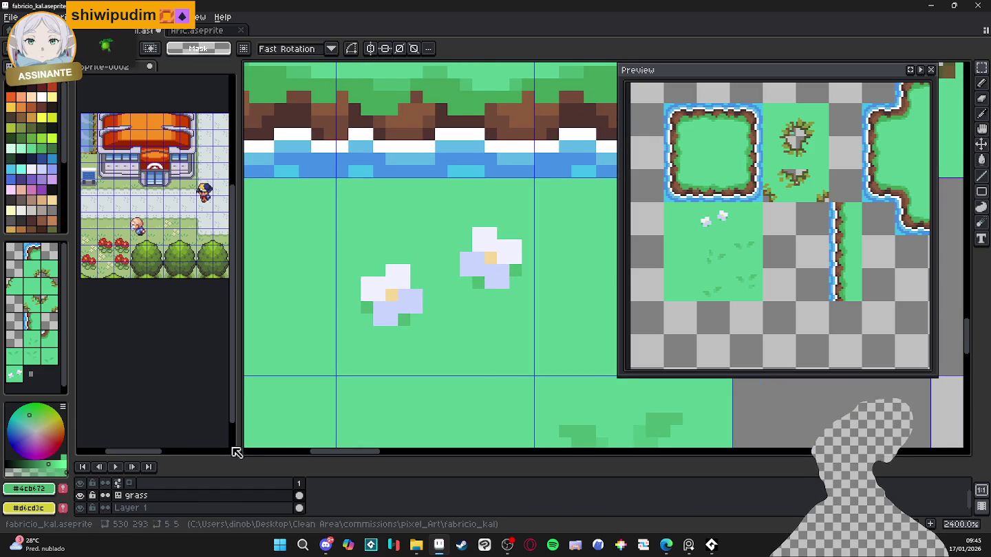
# - Switch back to the Pencil and start a new flower with a pink petal block
pyautogui.press('b')
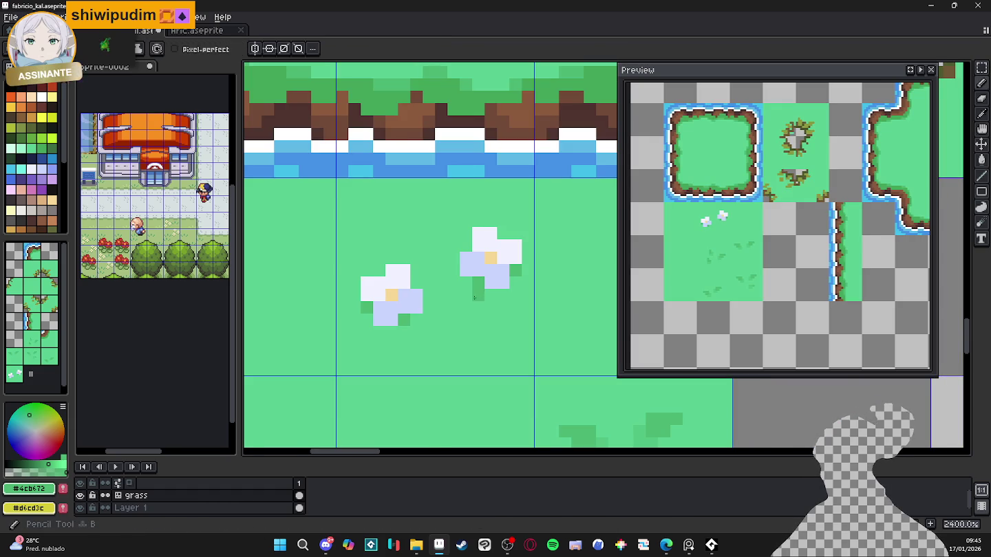
pyautogui.scroll(-2, 475, 292)
pyautogui.scroll(1, 454, 283)
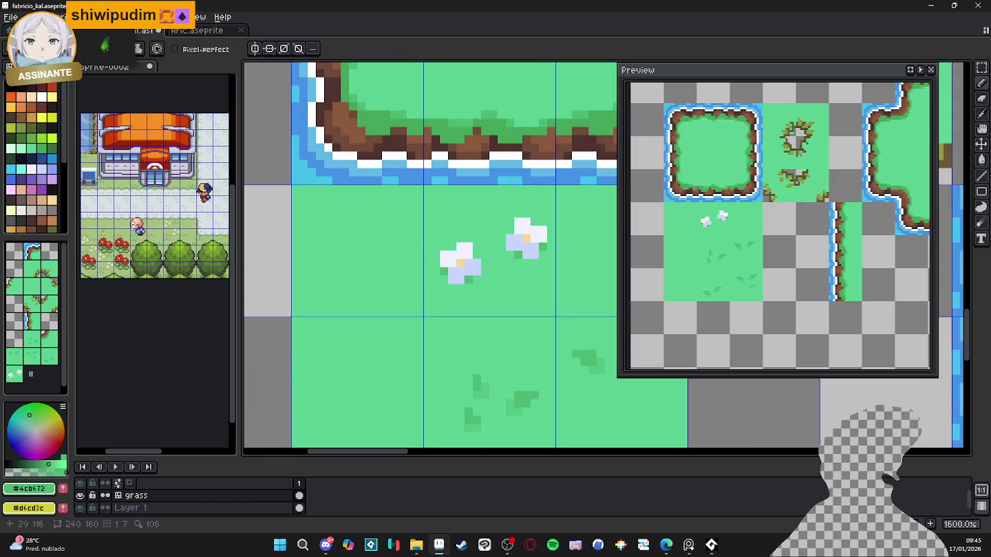
pyautogui.click(31, 189)
pyautogui.click(335, 253)
# - Arrange pink petal blocks into a diamond, undoing the misplaced ones
pyautogui.scroll(2, 344, 255)
pyautogui.click(326, 237)
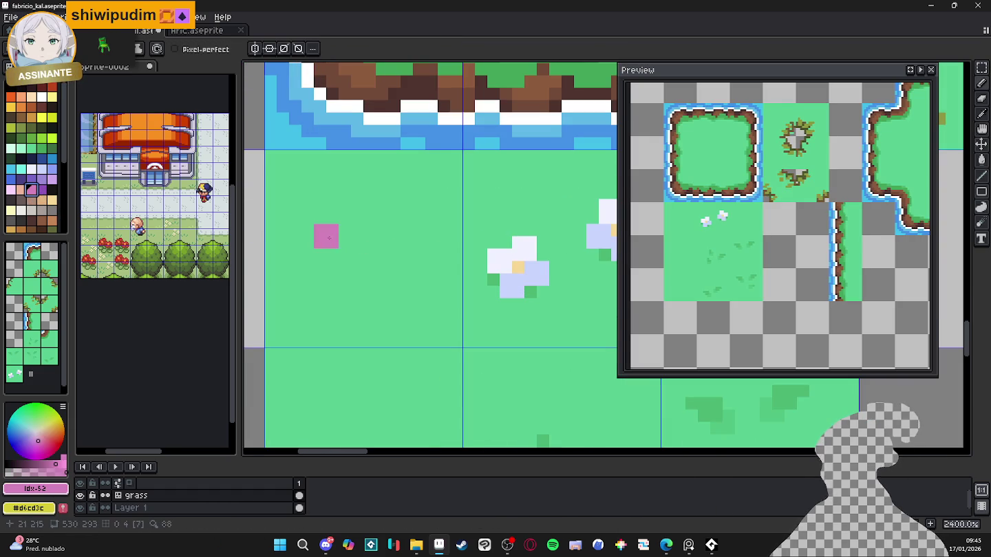
pyautogui.click(338, 273)
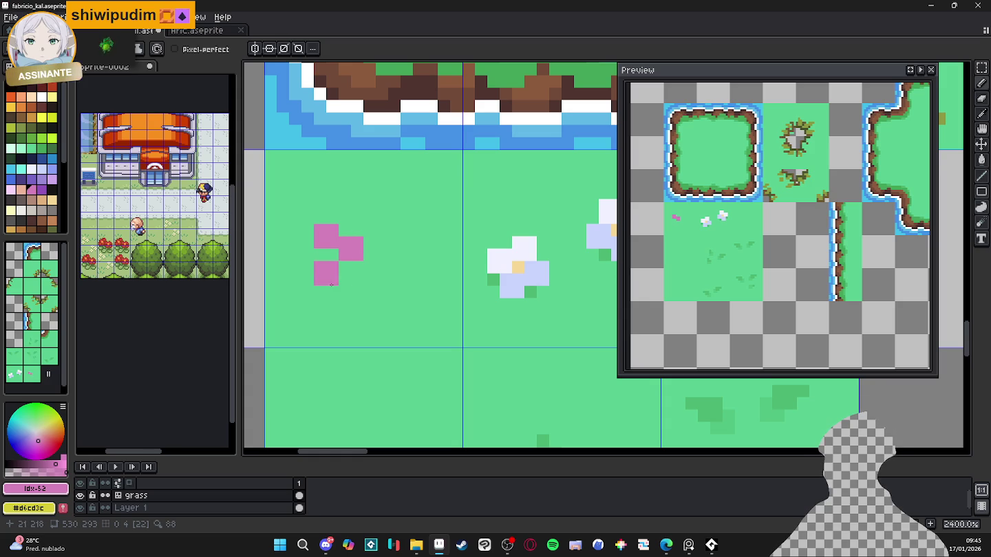
pyautogui.hotkey('ctrl', 'z')
pyautogui.hotkey('ctrl', 'z')
pyautogui.click(349, 236)
pyautogui.hotkey('ctrl', 'z')
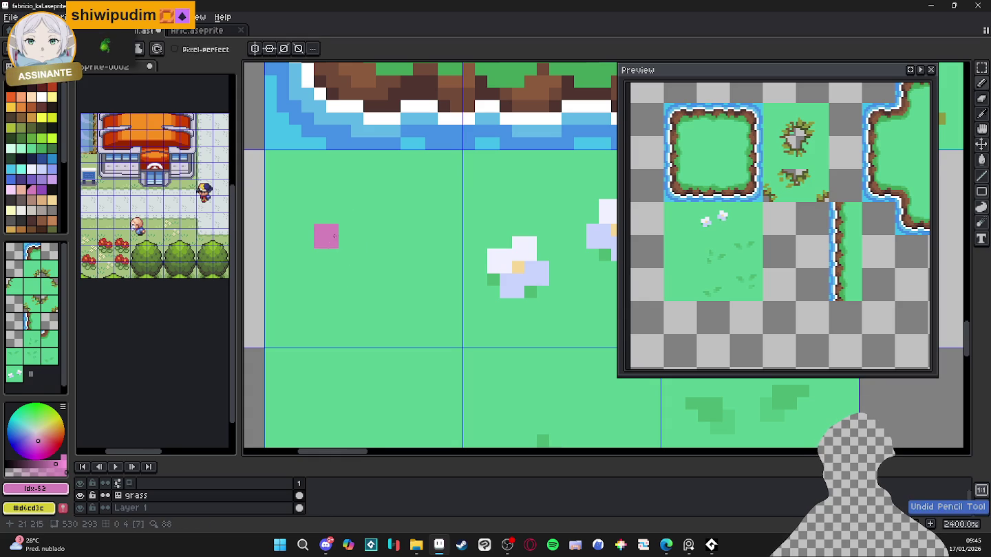
pyautogui.click(363, 262)
pyautogui.hotkey('ctrl', 'z')
pyautogui.click(364, 237)
pyautogui.click(339, 274)
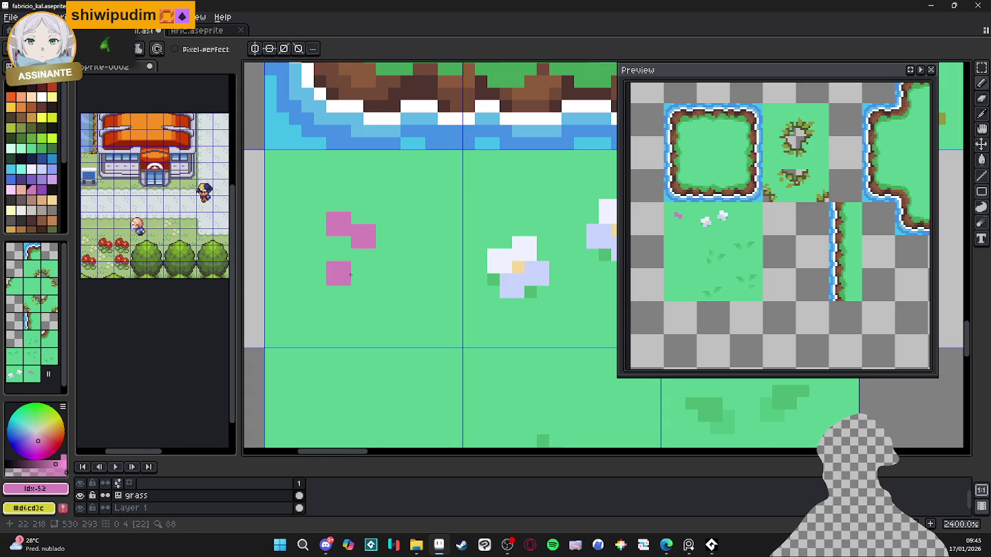
pyautogui.hotkey('ctrl', 'z')
pyautogui.hotkey('ctrl', 'z')
pyautogui.click(363, 249)
pyautogui.click(314, 249)
pyautogui.click(339, 273)
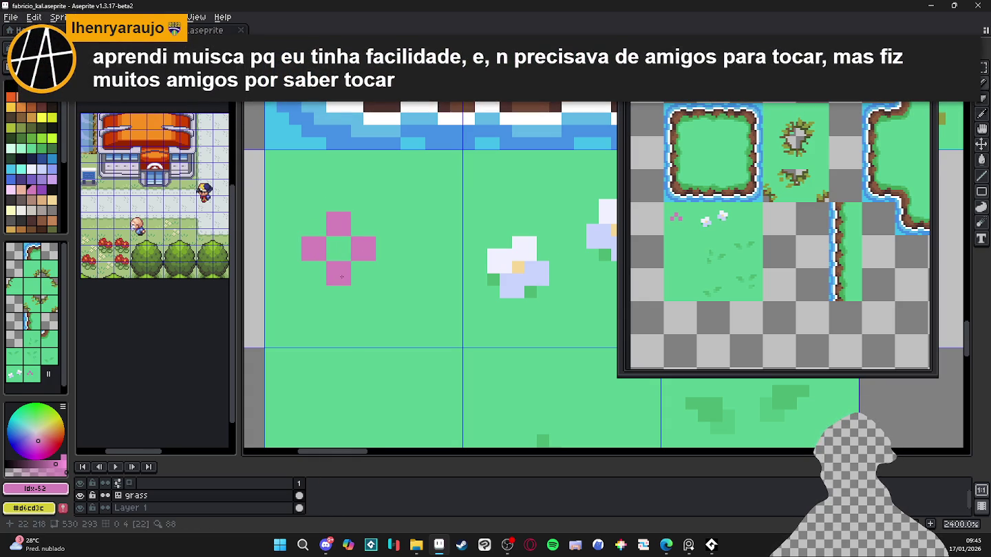
pyautogui.click(359, 293)
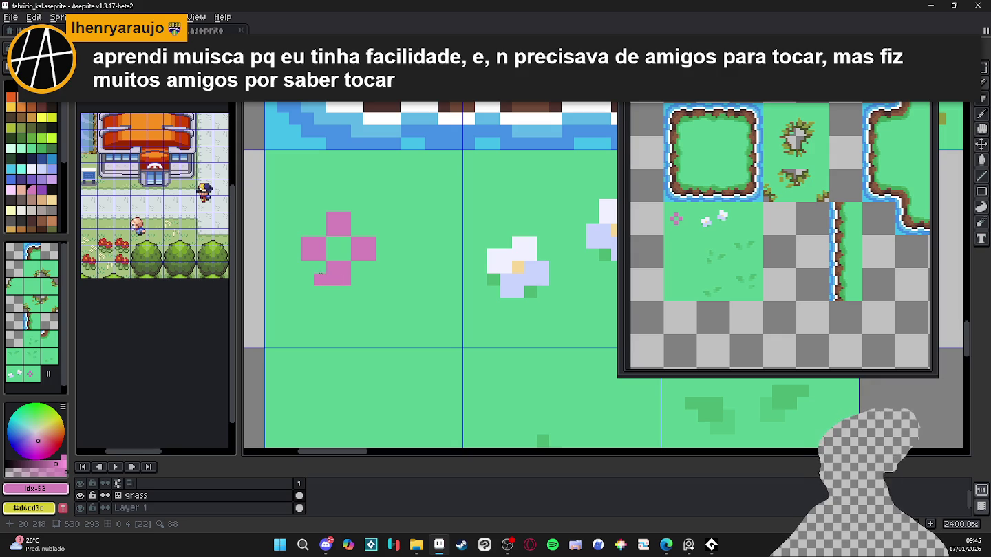
pyautogui.hscroll(-1, 343, 263)
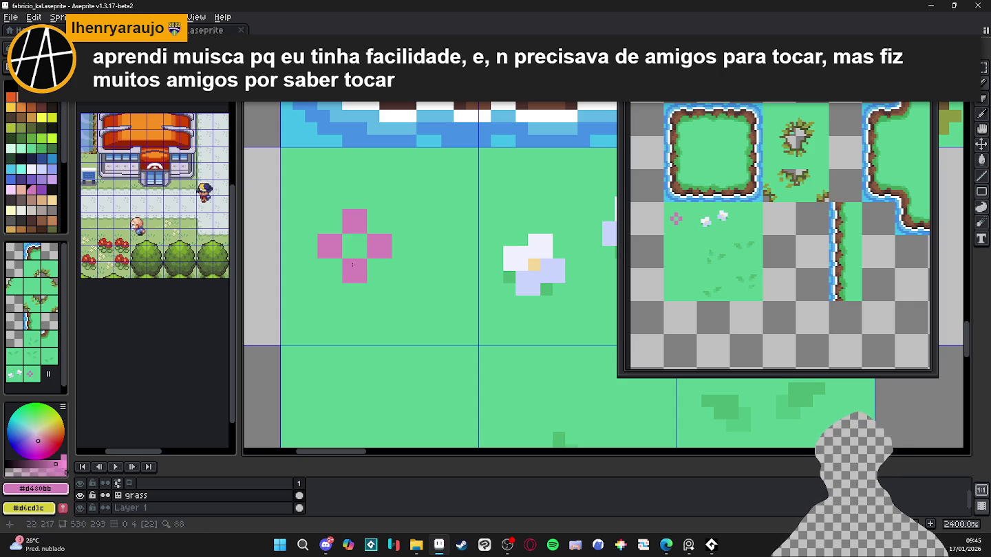
# - Fill the pink flower's centre with light pink
pyautogui.click(11, 190)
pyautogui.click(348, 253)
pyautogui.moveTo(348, 255); pyautogui.dragTo(362, 254)
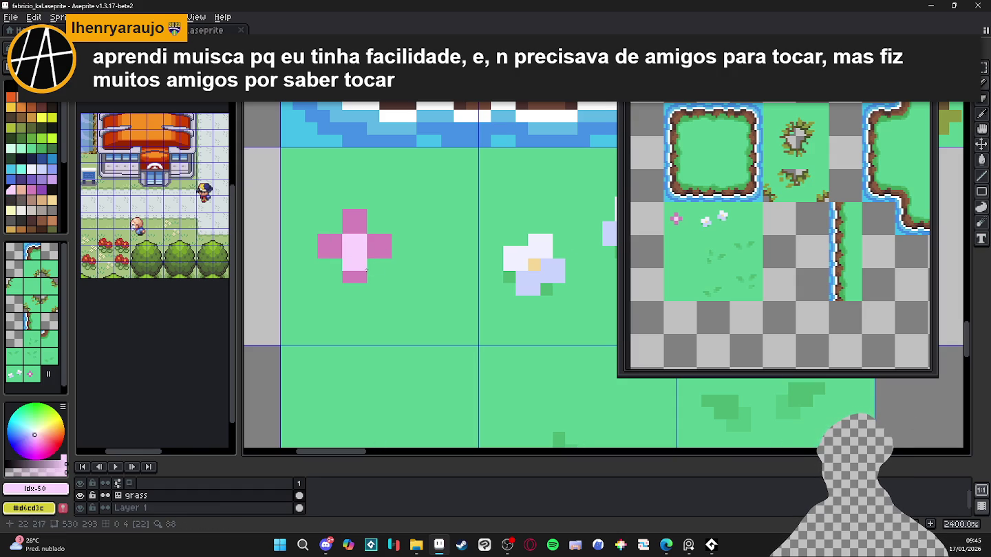
# - Add dark-green leaf pixels beside the lower petals, covering stray pixels with grass green
pyautogui.click(40, 149)
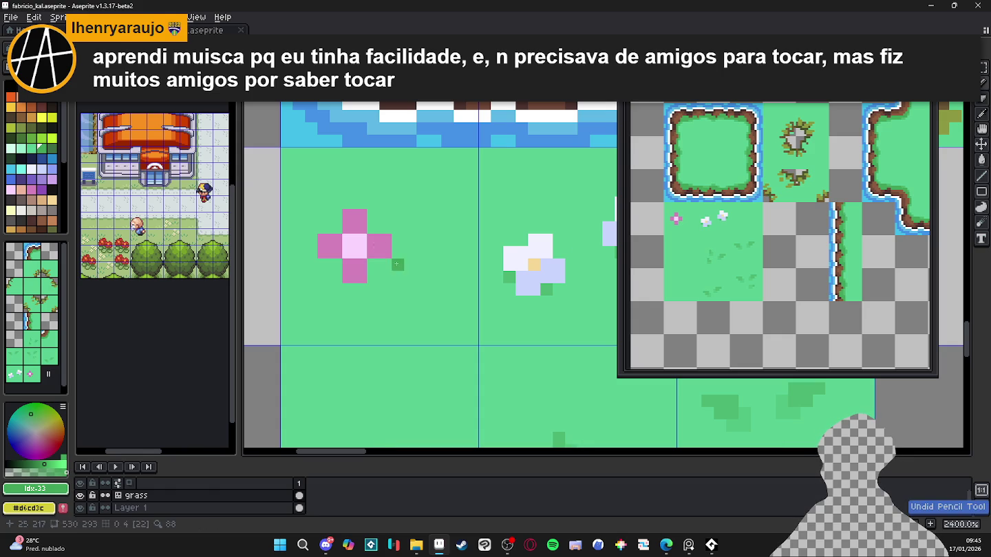
pyautogui.moveTo(397, 265)
pyautogui.mouseDown()
pyautogui.moveTo(373, 265)
pyautogui.moveTo(410, 265)
pyautogui.mouseUp()
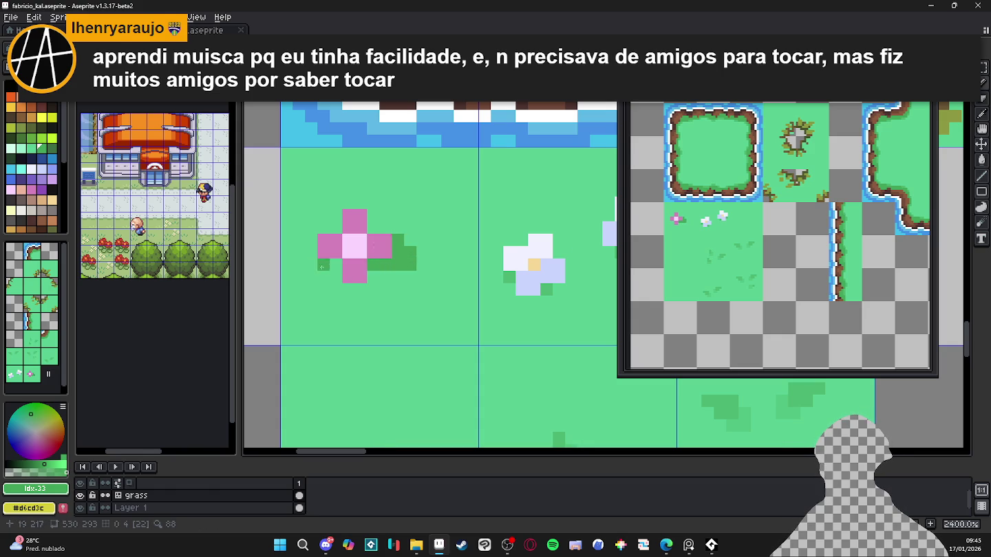
pyautogui.moveTo(332, 273); pyautogui.dragTo(326, 271)
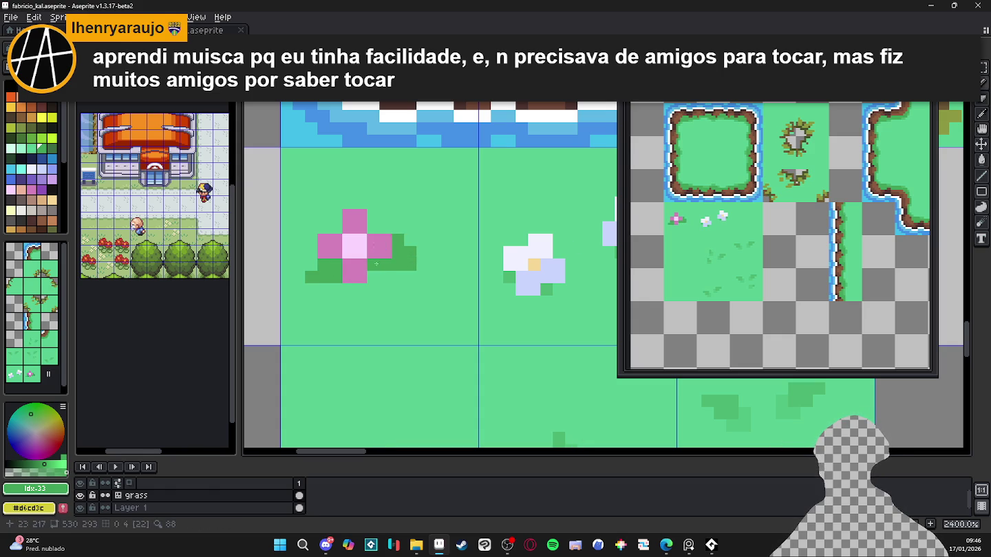
pyautogui.moveTo(376, 276); pyautogui.dragTo(384, 274)
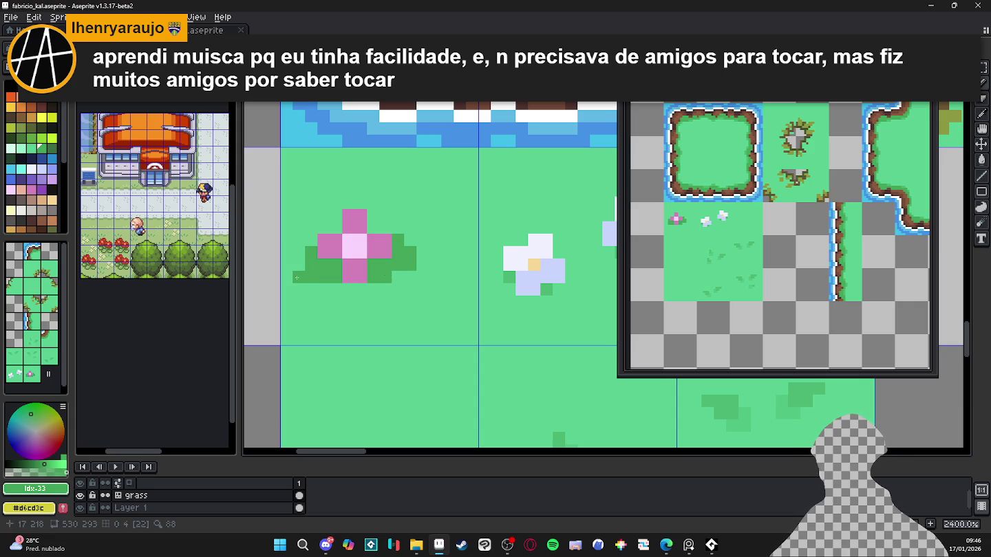
pyautogui.keyDown('alt'); pyautogui.click(344, 289); pyautogui.keyUp('alt')
pyautogui.moveTo(384, 277); pyautogui.dragTo(378, 273)
pyautogui.keyDown('alt'); pyautogui.click(393, 267); pyautogui.keyUp('alt')
pyautogui.click(411, 275)
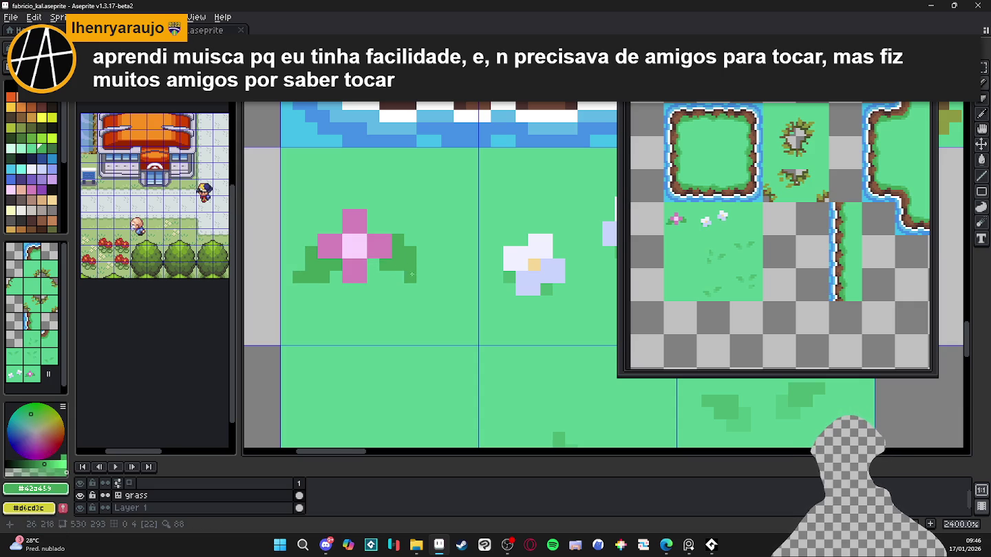
pyautogui.click(375, 261)
pyautogui.click(360, 277)
pyautogui.hotkey('ctrl', 'z')
pyautogui.keyDown('alt'); pyautogui.click(372, 263); pyautogui.keyUp('alt')
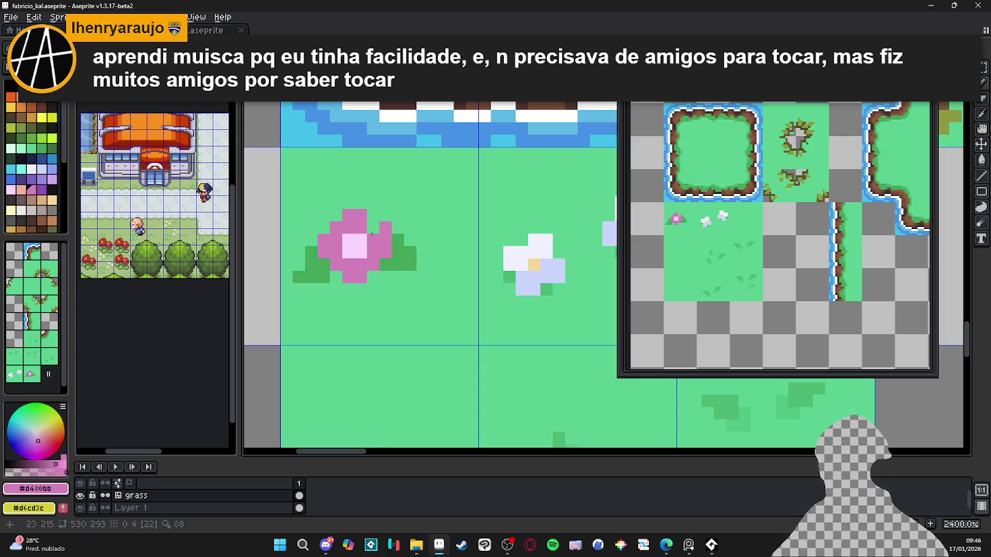
# - Reshape the left leaf, painting grass green over stray dark-green pixels
pyautogui.keyDown('alt'); pyautogui.click(336, 289); pyautogui.keyUp('alt')
pyautogui.moveTo(298, 277)
pyautogui.mouseDown()
pyautogui.moveTo(311, 277)
pyautogui.moveTo(322, 255)
pyautogui.moveTo(311, 265)
pyautogui.mouseUp()
pyautogui.keyDown('alt'); pyautogui.click(393, 255); pyautogui.keyUp('alt')
pyautogui.click(298, 265)
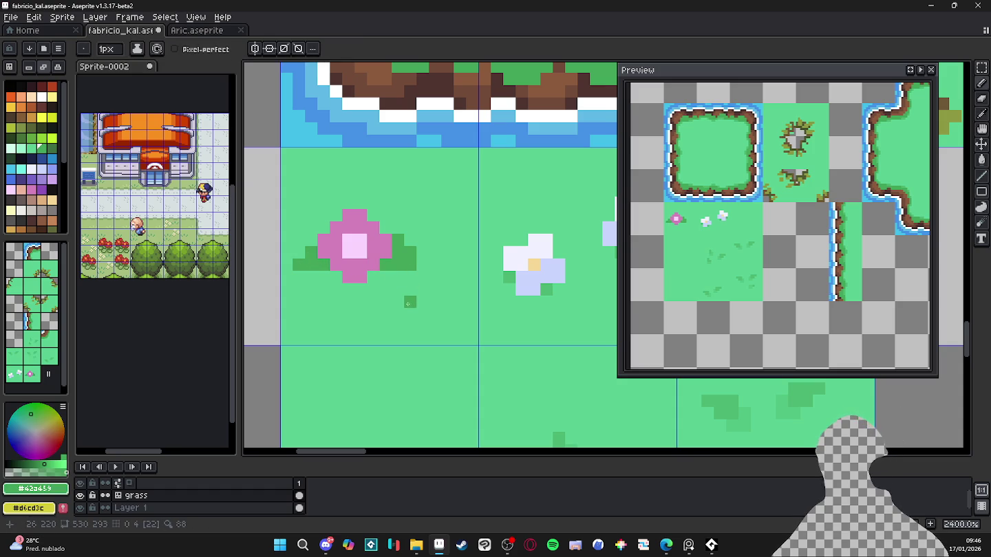
pyautogui.hotkey('ctrl', 'z')
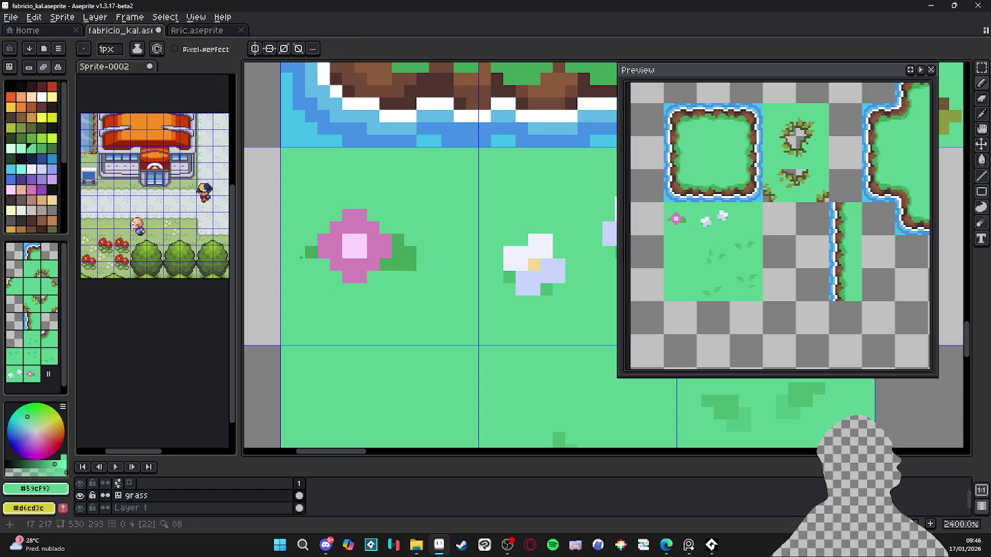
pyautogui.click(313, 230)
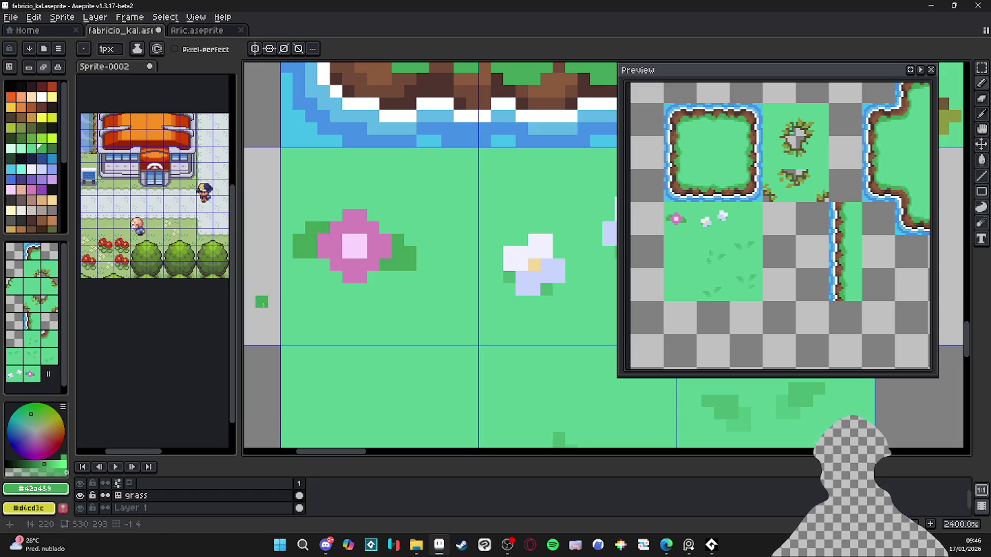
# - Shade the petal edges with purple and remove the stray purple stem
pyautogui.keyDown('alt'); pyautogui.click(347, 250); pyautogui.keyUp('alt')
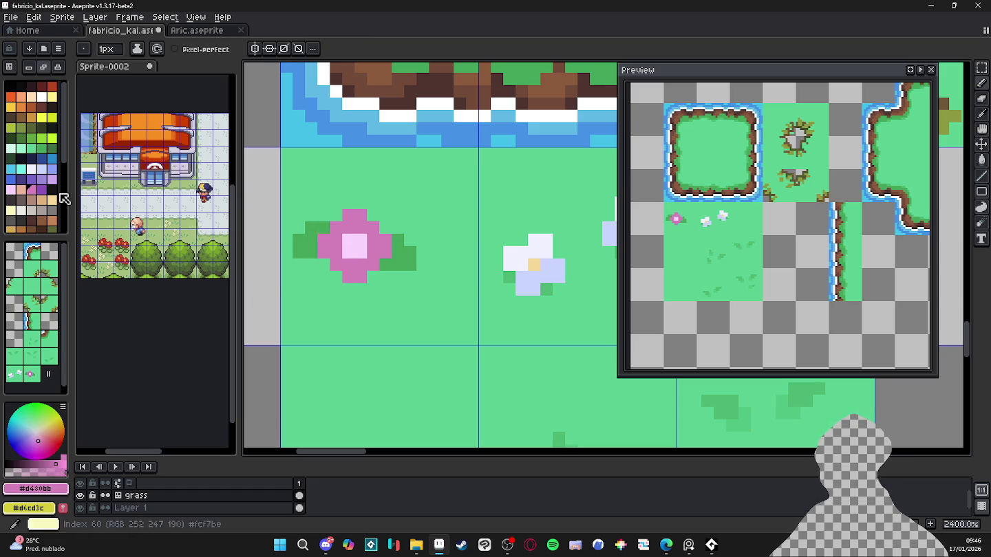
pyautogui.click(42, 189)
pyautogui.click(336, 265)
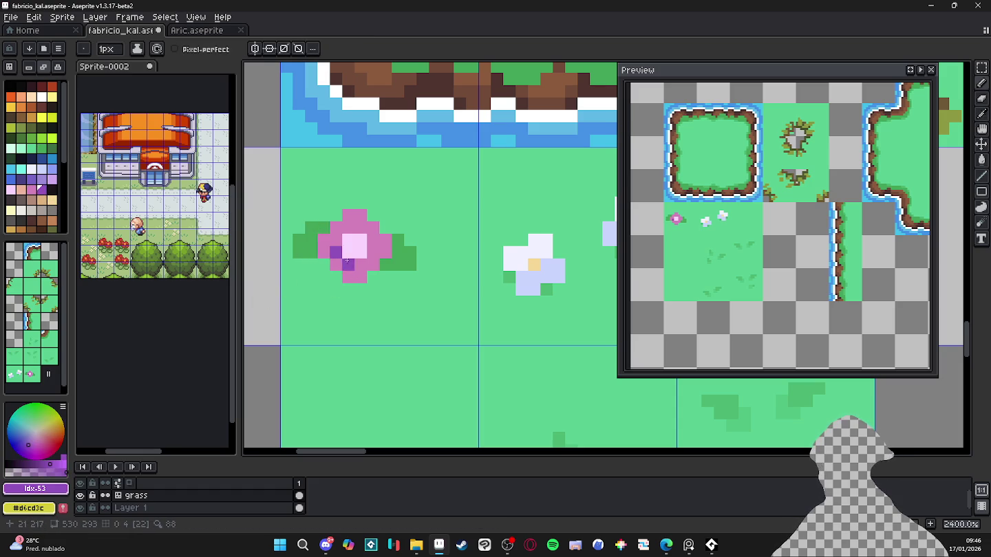
pyautogui.click(368, 232)
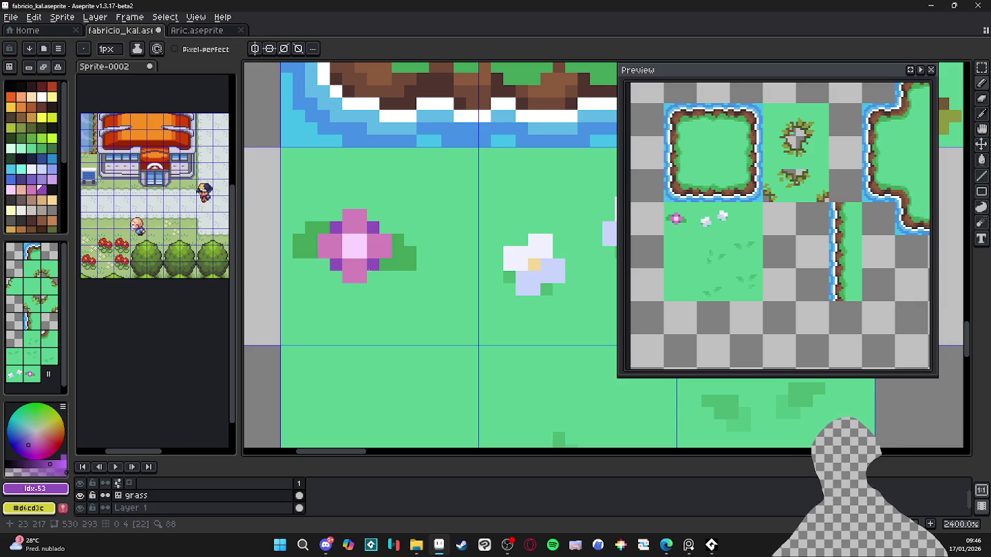
pyautogui.click(36, 471)
pyautogui.click(373, 277)
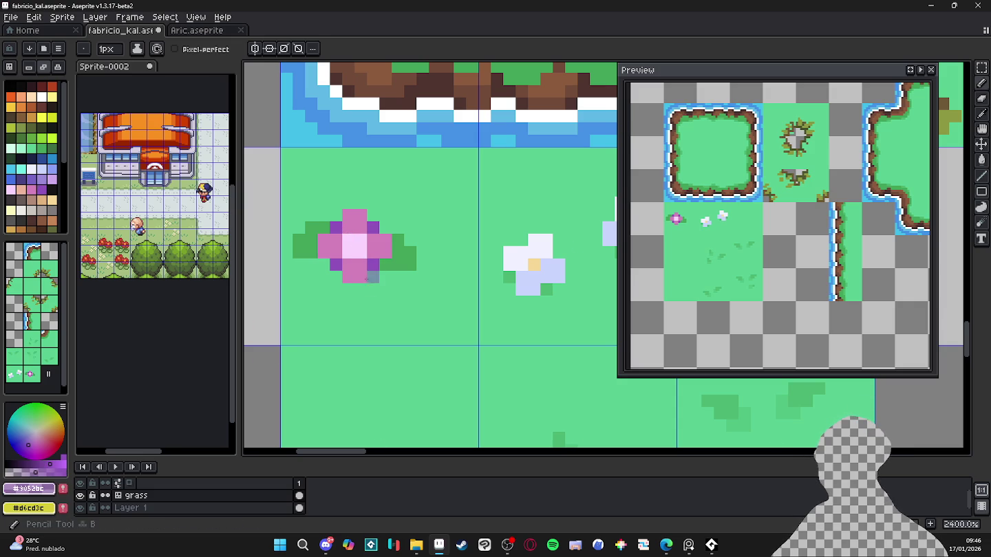
pyautogui.press('alt')
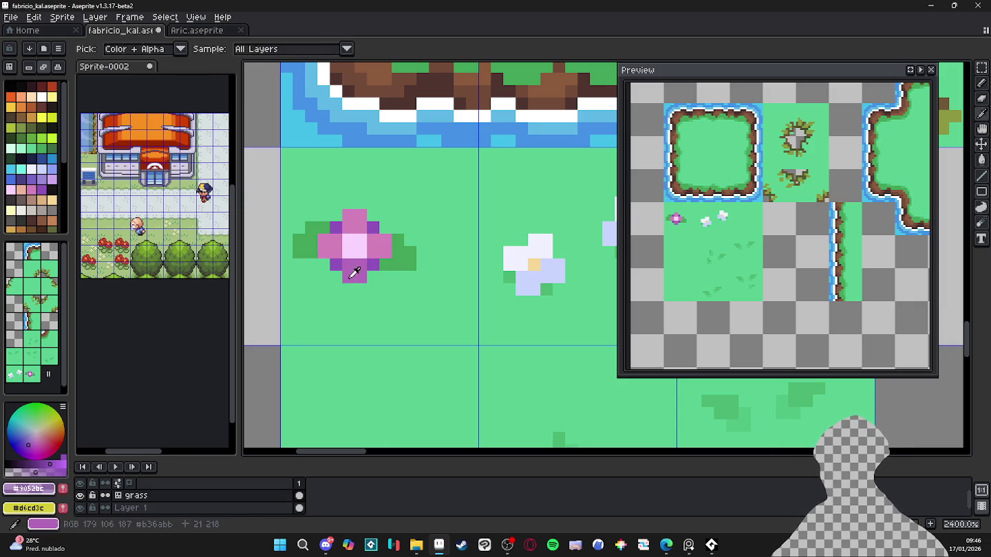
pyautogui.keyDown('alt'); pyautogui.click(355, 273); pyautogui.keyUp('alt')
pyautogui.click(363, 303)
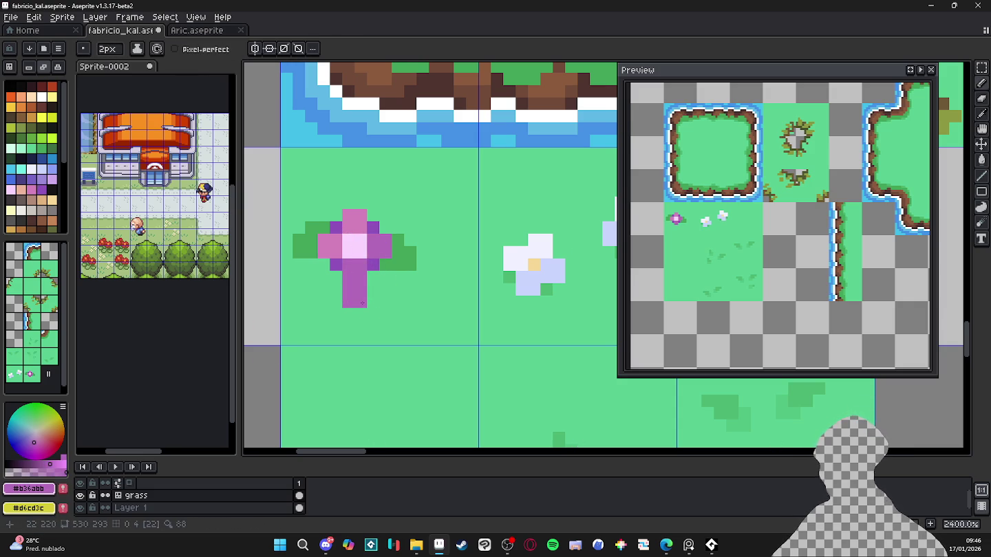
pyautogui.hotkey('ctrl', 'z')
pyautogui.click(373, 301)
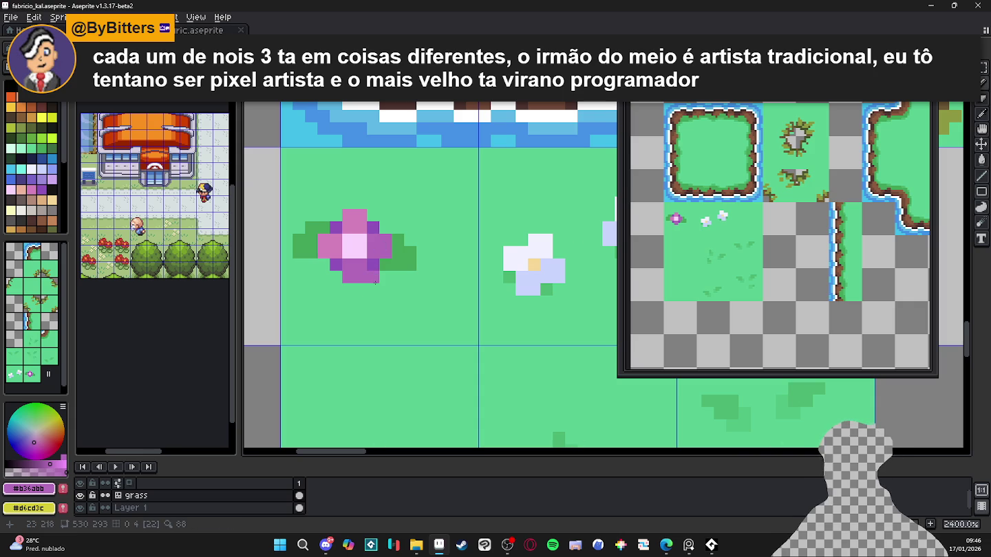
# - Repaint flower pixels to flat pink using colours sampled from the canvas
pyautogui.scroll(-2, 407, 284)
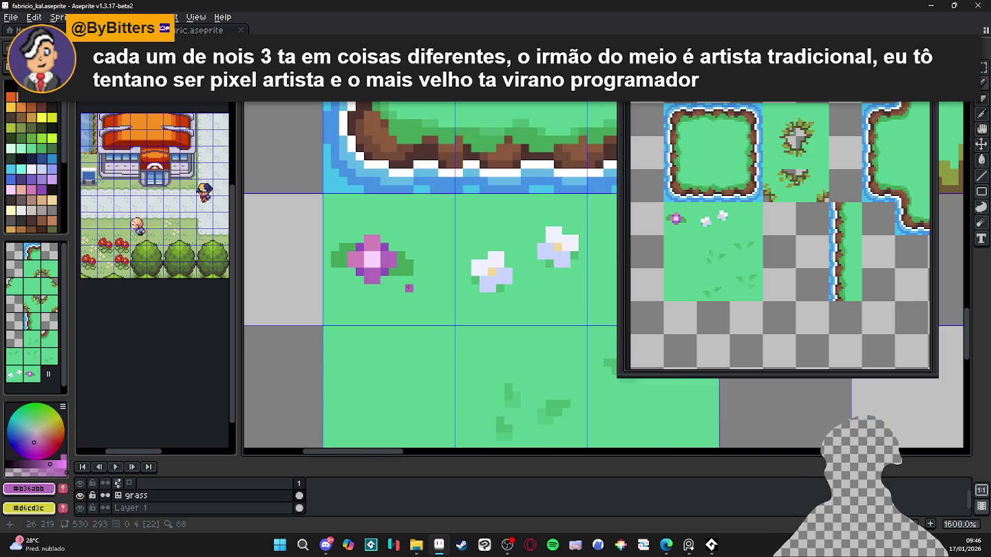
pyautogui.scroll(-3, 409, 287)
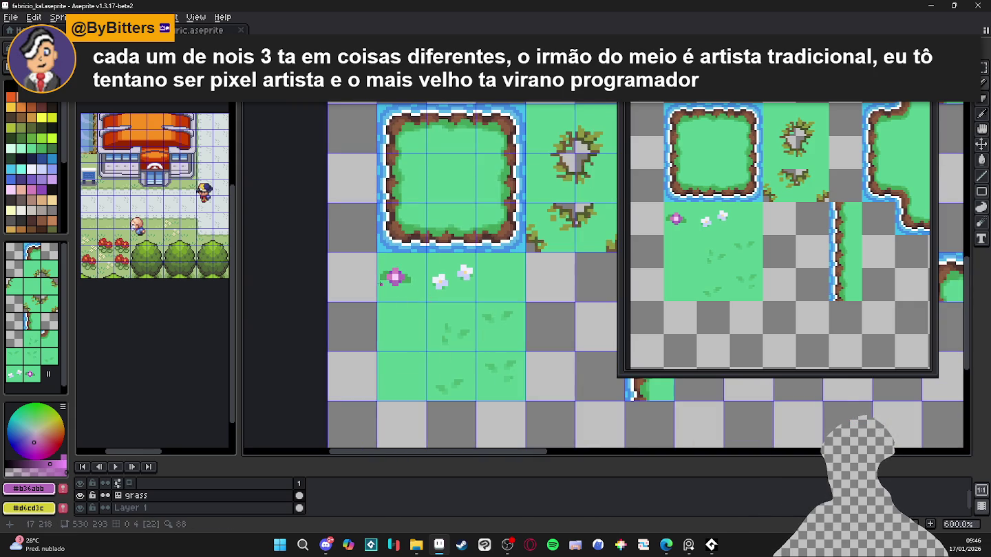
pyautogui.scroll(2, 380, 285)
pyautogui.scroll(2, 381, 284)
pyautogui.keyDown('alt'); pyautogui.click(429, 266); pyautogui.keyUp('alt')
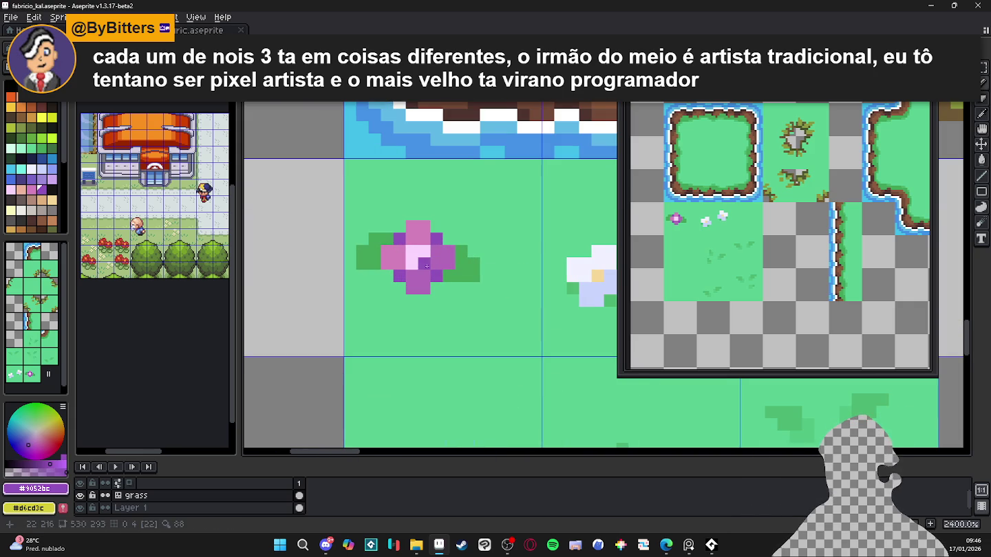
pyautogui.keyDown('alt'); pyautogui.click(415, 228); pyautogui.keyUp('alt')
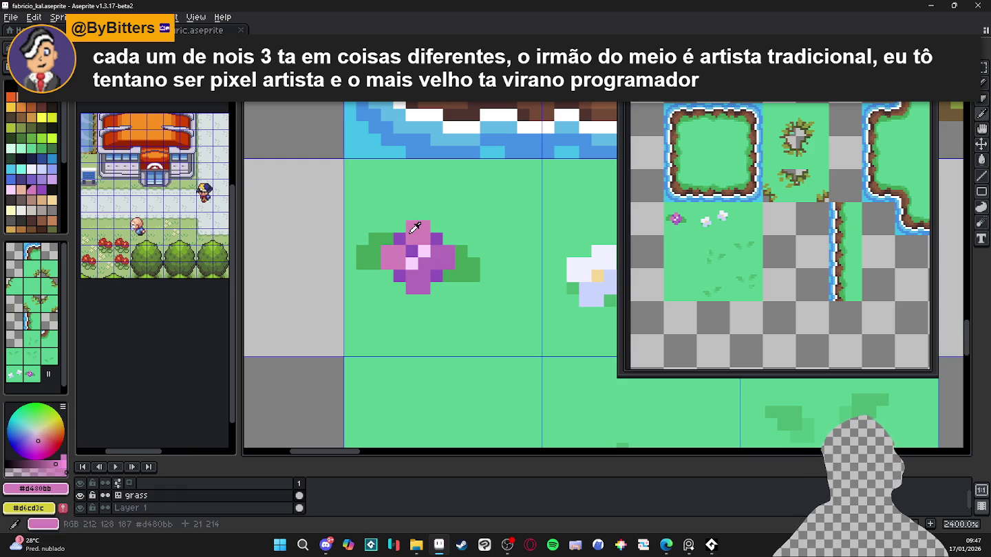
pyautogui.moveTo(417, 256); pyautogui.dragTo(436, 254)
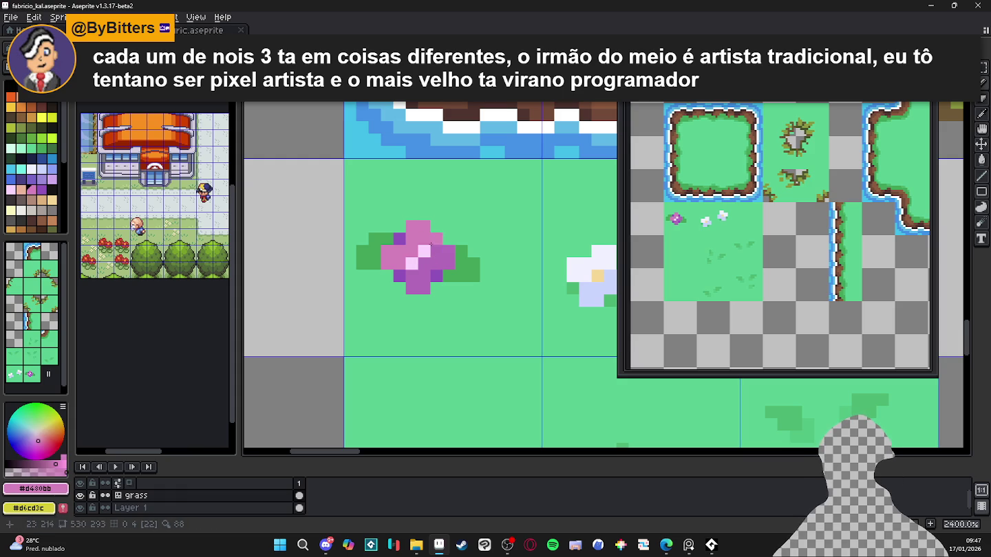
pyautogui.keyDown('alt'); pyautogui.click(449, 294); pyautogui.keyUp('alt')
pyautogui.moveTo(448, 289); pyautogui.dragTo(421, 238)
pyautogui.hotkey('ctrl', 'z')
pyautogui.hotkey('ctrl', 'z')
pyautogui.hotkey('ctrl', 'z')
pyautogui.hotkey('ctrl', 'z')
pyautogui.hotkey('ctrl', 'z')
pyautogui.hotkey('ctrl', 'z')
pyautogui.hotkey('ctrl', 'z')
pyautogui.hotkey('ctrl', 'z')
pyautogui.hotkey('ctrl', 'z')
pyautogui.hotkey('ctrl', 'z')
pyautogui.hotkey('ctrl', 'z')
pyautogui.hotkey('ctrl', 'z')
# - Paint the pink flower's four corner pixels pink and darken the top-left centre pixel
pyautogui.hotkey('ctrl', 'z')
pyautogui.hotkey('ctrl', 'z')
pyautogui.hotkey('ctrl', 'z')
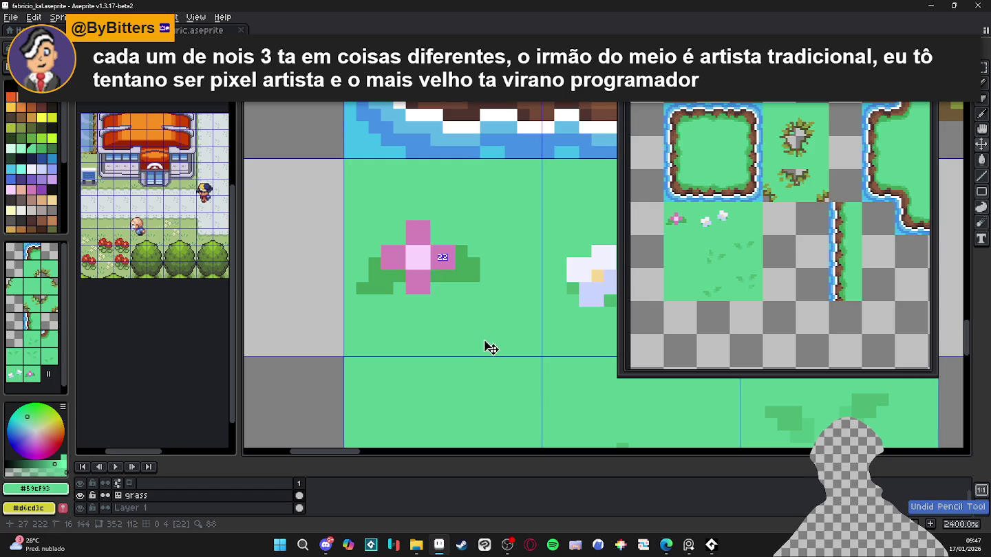
pyautogui.hotkey('ctrl', 'z')
pyautogui.hotkey('ctrl', 'z')
pyautogui.hotkey('ctrl', 'z')
pyautogui.hotkey('ctrl', 'z')
pyautogui.hotkey('ctrl', 'z')
pyautogui.hotkey('ctrl', 'z')
pyautogui.hotkey('ctrl', 'z')
pyautogui.hotkey('ctrl', 'z')
pyautogui.hotkey('ctrl', 'z')
pyautogui.hotkey('ctrl', 'z')
pyautogui.hotkey('ctrl', 'z')
pyautogui.hotkey('ctrl', 'z')
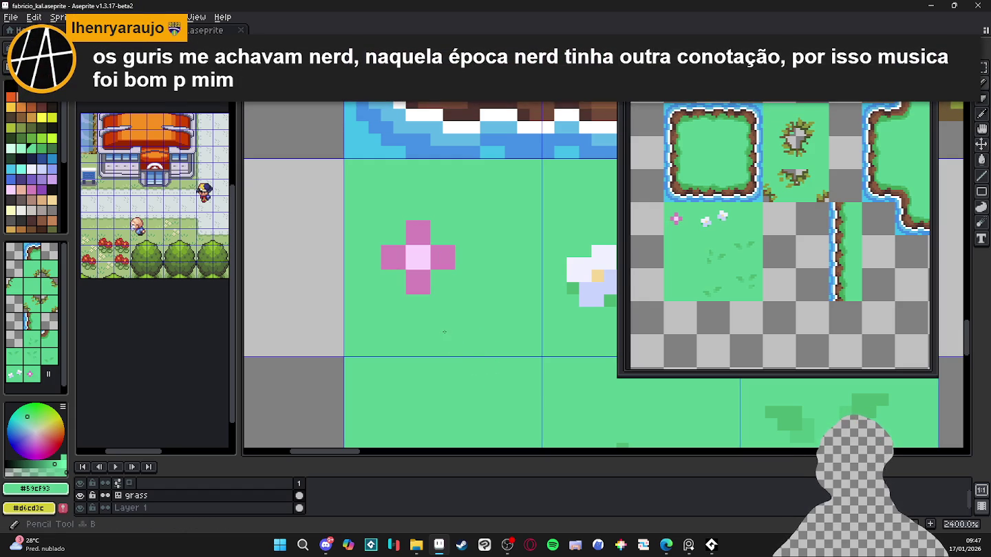
pyautogui.moveTo(432, 314); pyautogui.dragTo(431, 315)
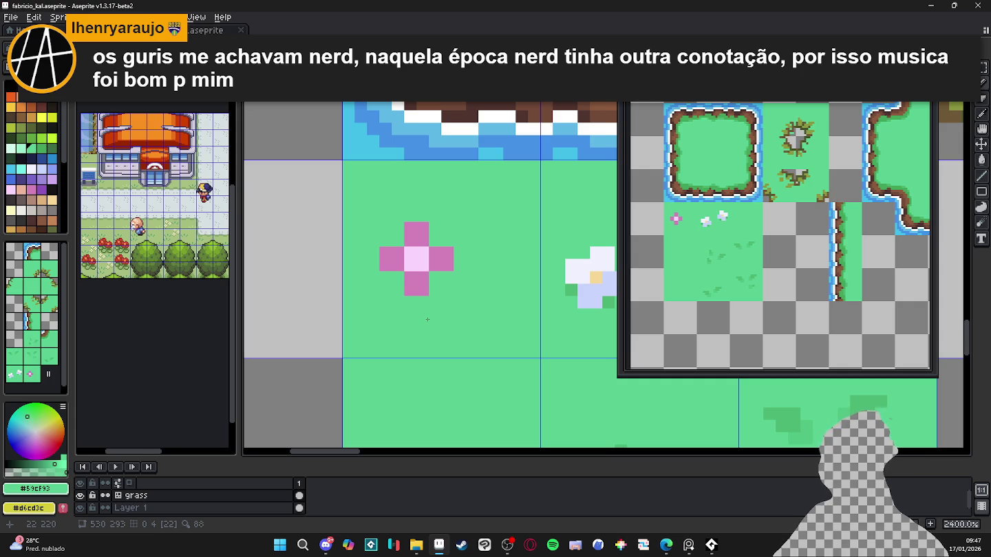
pyautogui.scroll(1, 427, 319)
pyautogui.keyDown('alt'); pyautogui.click(440, 246); pyautogui.keyUp('alt')
pyautogui.click(427, 275)
pyautogui.click(427, 227)
pyautogui.click(377, 227)
pyautogui.click(377, 275)
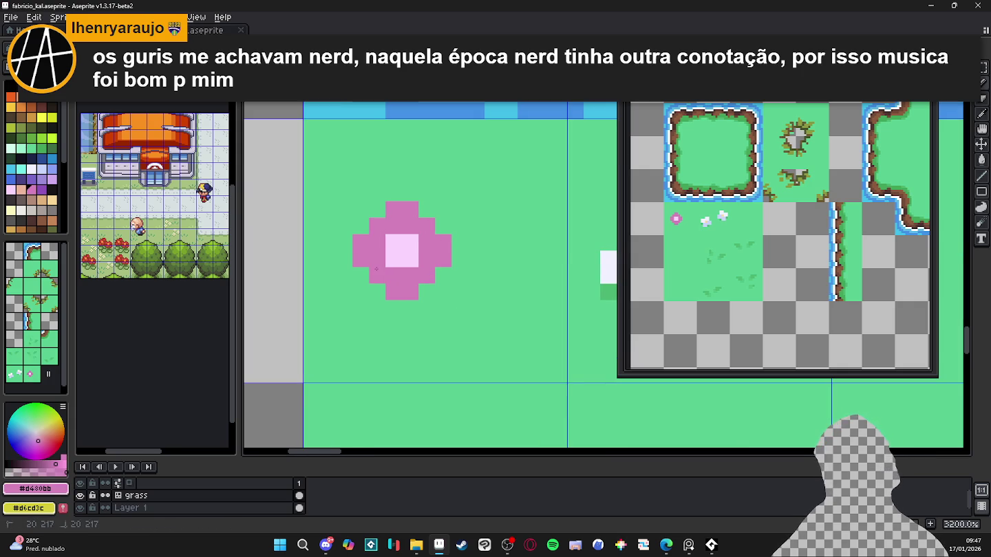
pyautogui.click(390, 245)
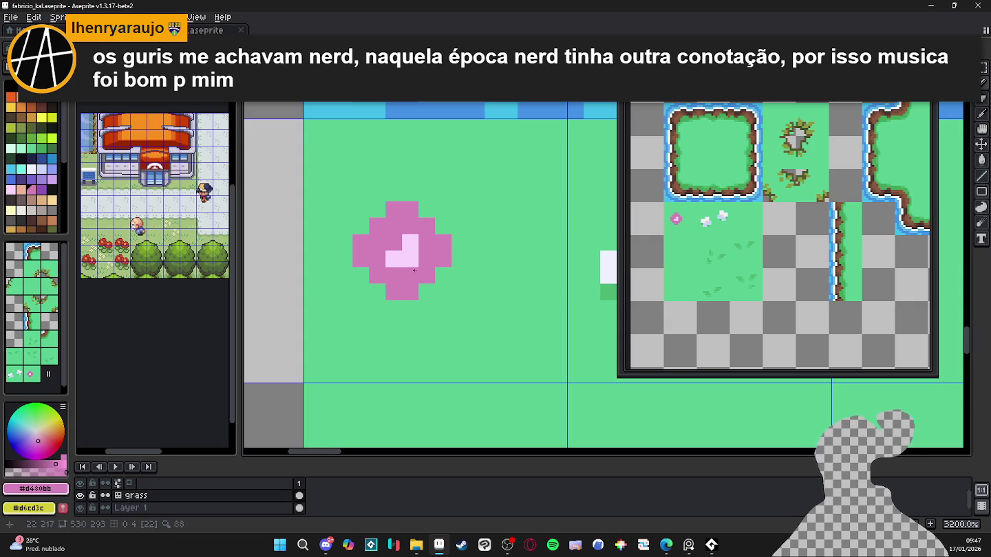
# - Repaint the flower centre light pink, including the top-left centre pixel
pyautogui.keyDown('alt'); pyautogui.click(407, 260); pyautogui.keyUp('alt')
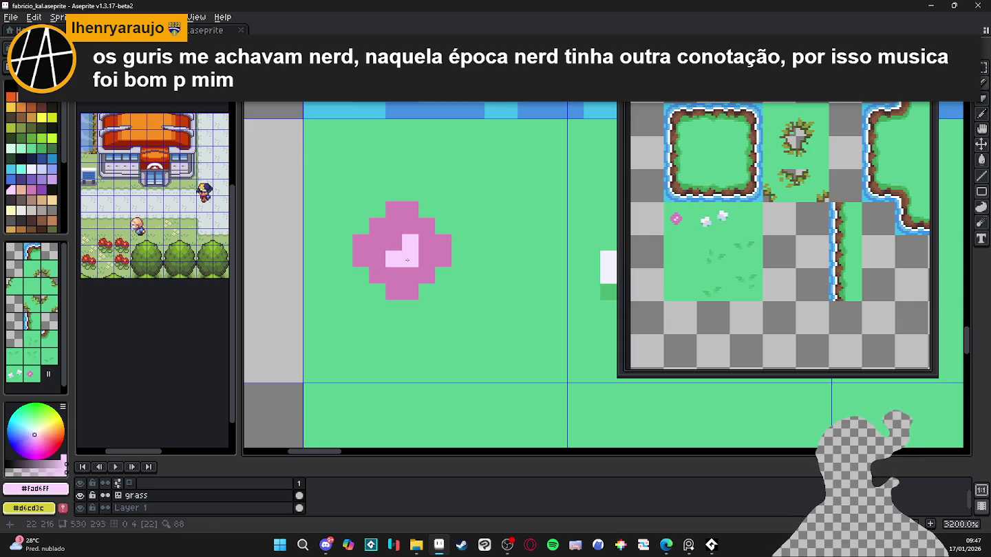
pyautogui.moveTo(407, 272); pyautogui.dragTo(428, 258)
pyautogui.click(411, 275)
pyautogui.hotkey('ctrl', 'z')
pyautogui.hotkey('ctrl', 'z')
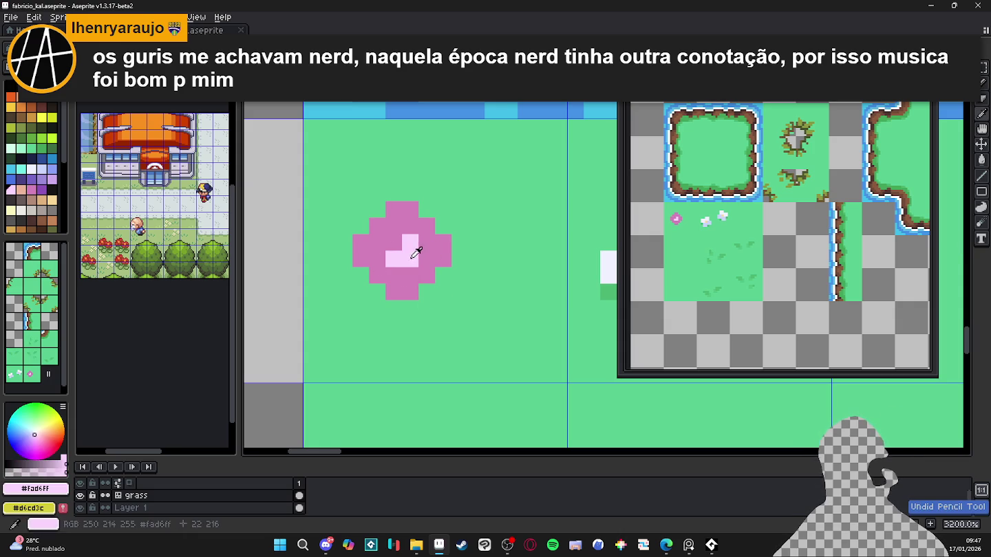
pyautogui.click(394, 242)
# - Shade the flower's corners and bottom pixel with two purple tones
pyautogui.keyDown('alt'); pyautogui.click(370, 260); pyautogui.keyUp('alt')
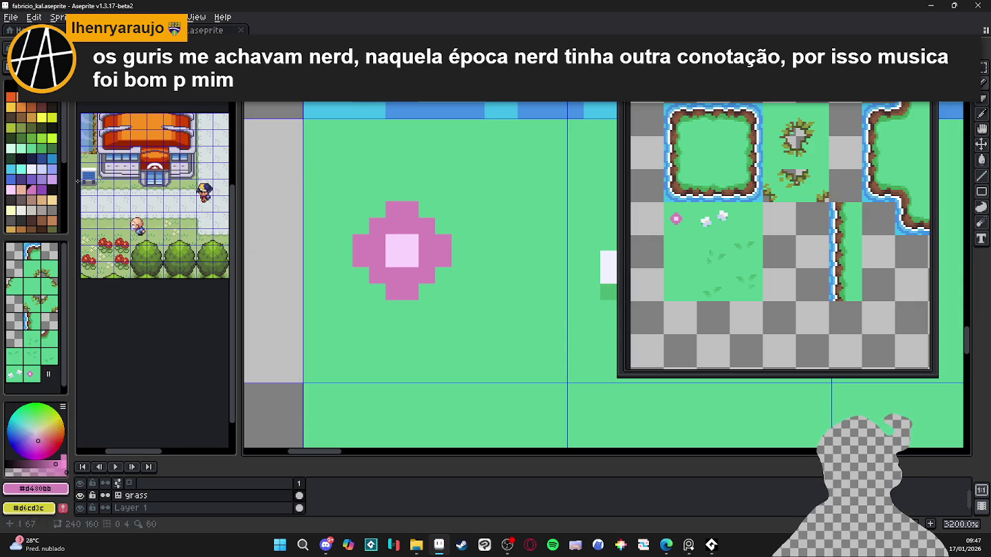
pyautogui.click(41, 193)
pyautogui.click(377, 275)
pyautogui.click(426, 227)
pyautogui.click(421, 280)
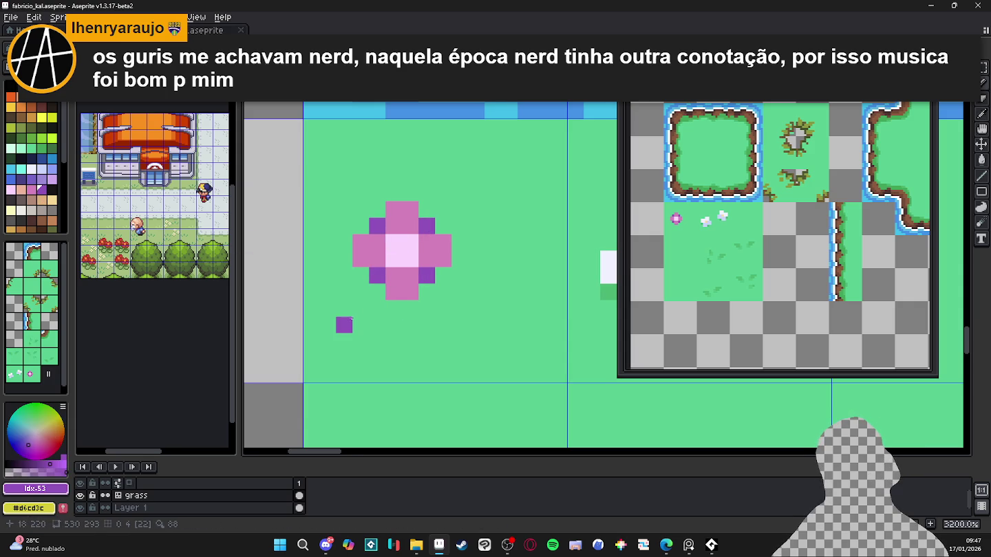
pyautogui.click(48, 465)
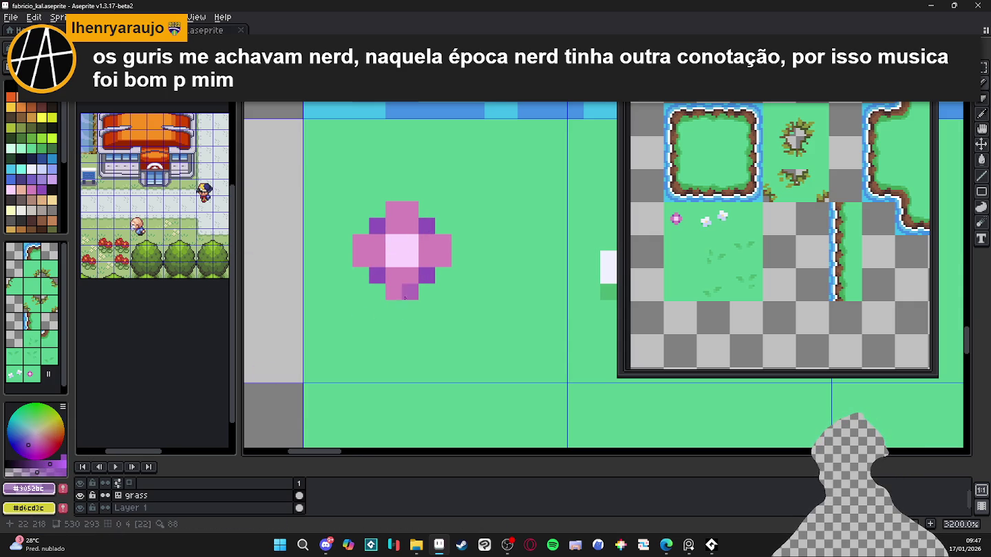
pyautogui.click(402, 283)
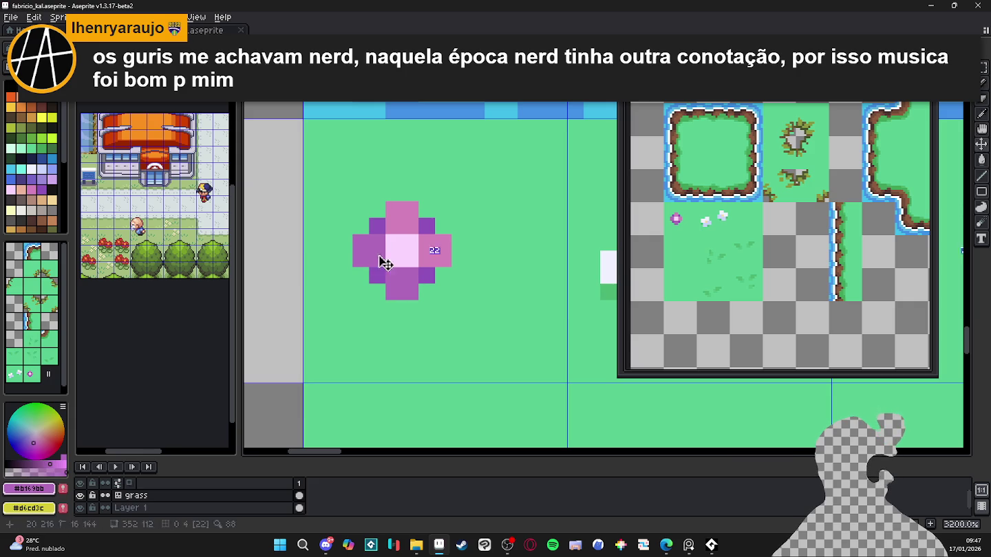
# - Restore an upper-left centre pixel to pink, try dark purple on the right, then undo the purple
pyautogui.keyDown('alt'); pyautogui.click(401, 219); pyautogui.keyUp('alt')
pyautogui.click(394, 238)
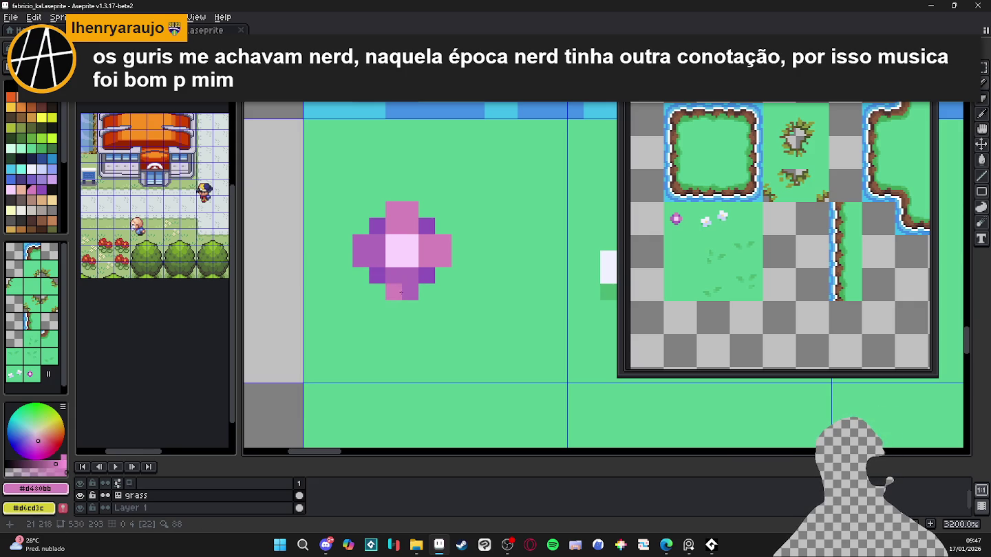
pyautogui.keyDown('alt'); pyautogui.click(426, 275); pyautogui.keyUp('alt')
pyautogui.click(459, 259)
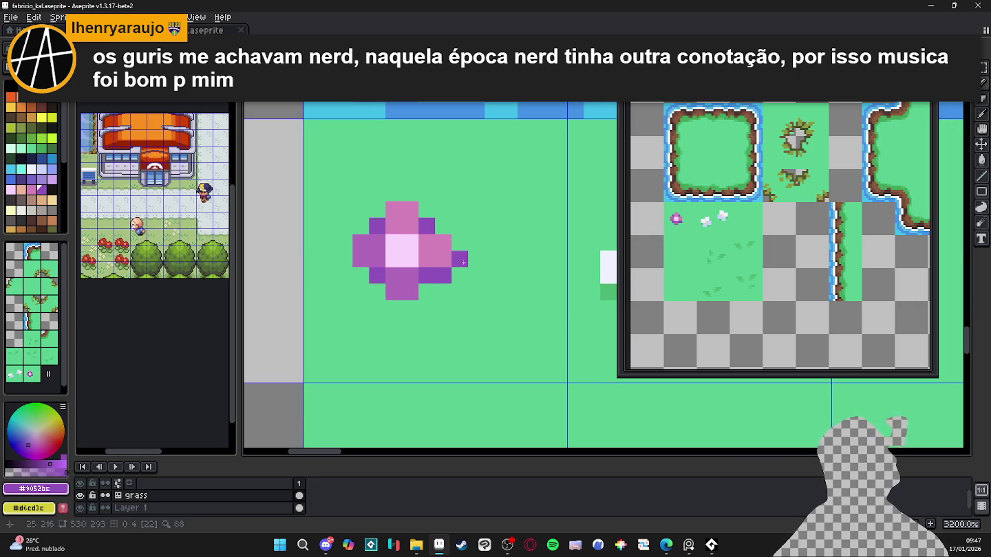
pyautogui.moveTo(443, 292); pyautogui.dragTo(460, 291)
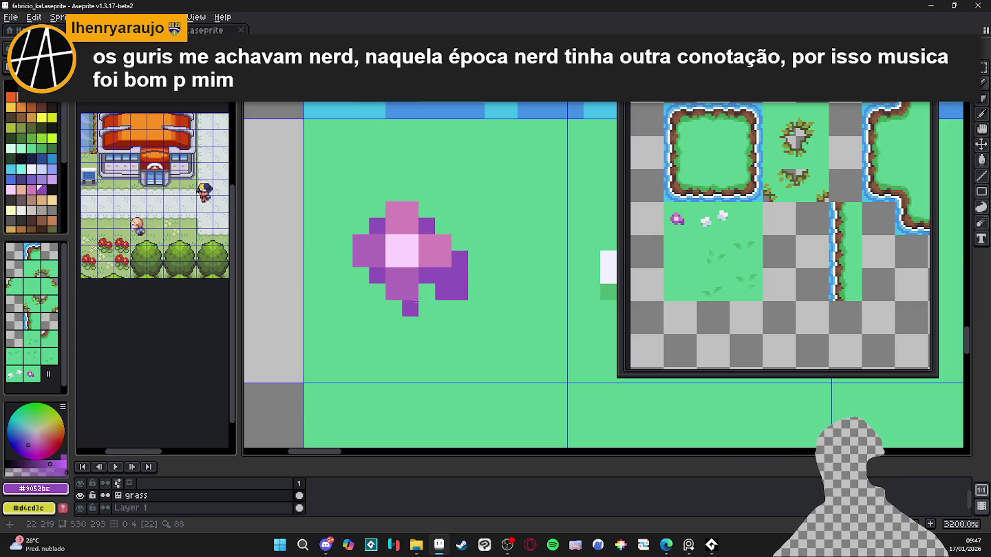
pyautogui.hotkey('ctrl', 'z')
pyautogui.hotkey('ctrl', 'z')
pyautogui.hotkey('ctrl', 'z')
pyautogui.hotkey('ctrl', 'z')
pyautogui.hotkey('ctrl', 'z')
pyautogui.hotkey('ctrl', 'z')
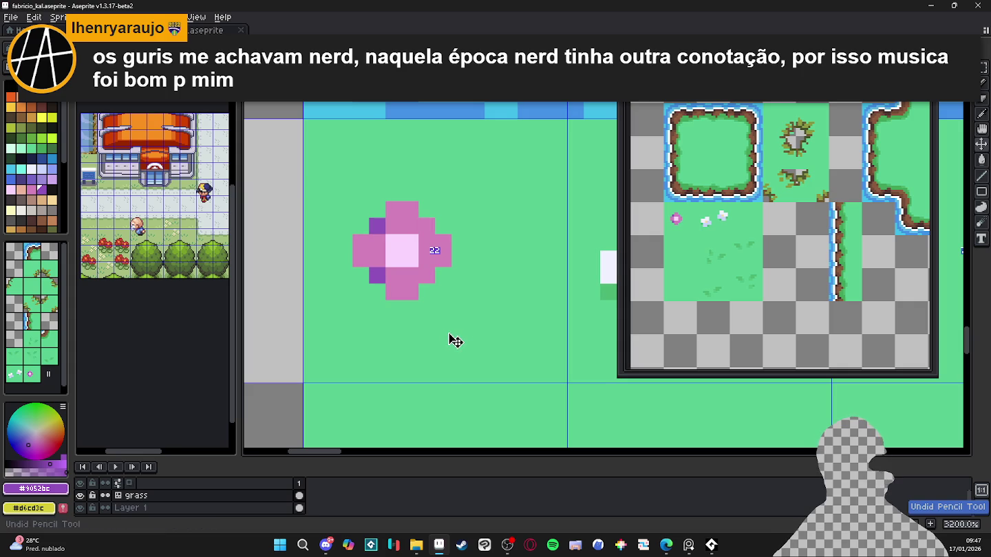
pyautogui.hotkey('ctrl', 'z')
pyautogui.hotkey('ctrl', 'z')
# - Paint four stray pixels around the pink flower grass green
pyautogui.scroll(-1, 443, 280)
pyautogui.keyDown('alt'); pyautogui.click(440, 283); pyautogui.keyUp('alt')
pyautogui.click(422, 284)
pyautogui.click(385, 283)
pyautogui.click(385, 247)
pyautogui.click(410, 246)
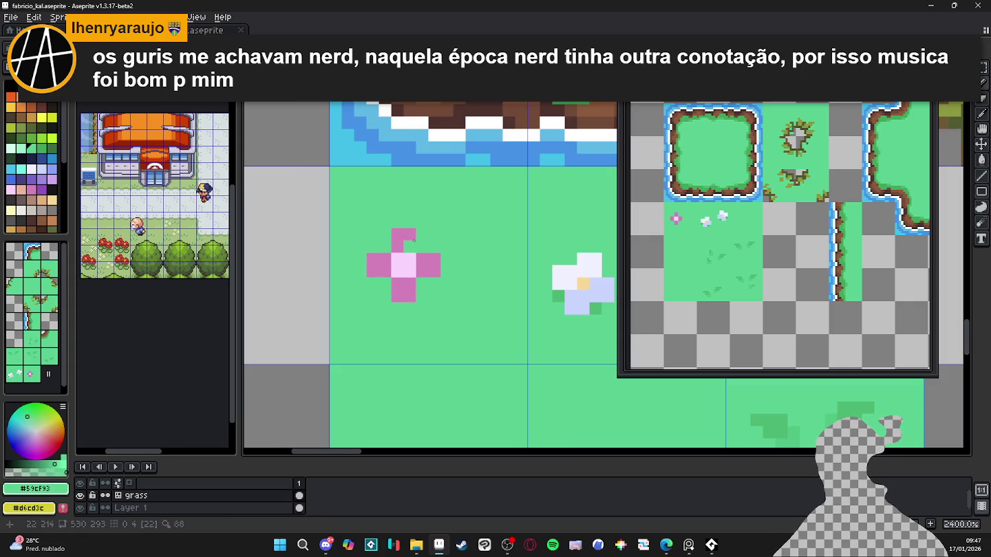
# - Offset the top, left, bottom and right petals one pixel each into a pinwheel
pyautogui.scroll(1, 395, 230)
pyautogui.moveTo(390, 228)
pyautogui.mouseDown()
pyautogui.moveTo(421, 259)
pyautogui.moveTo(425, 247)
pyautogui.mouseUp()
pyautogui.click(365, 269)
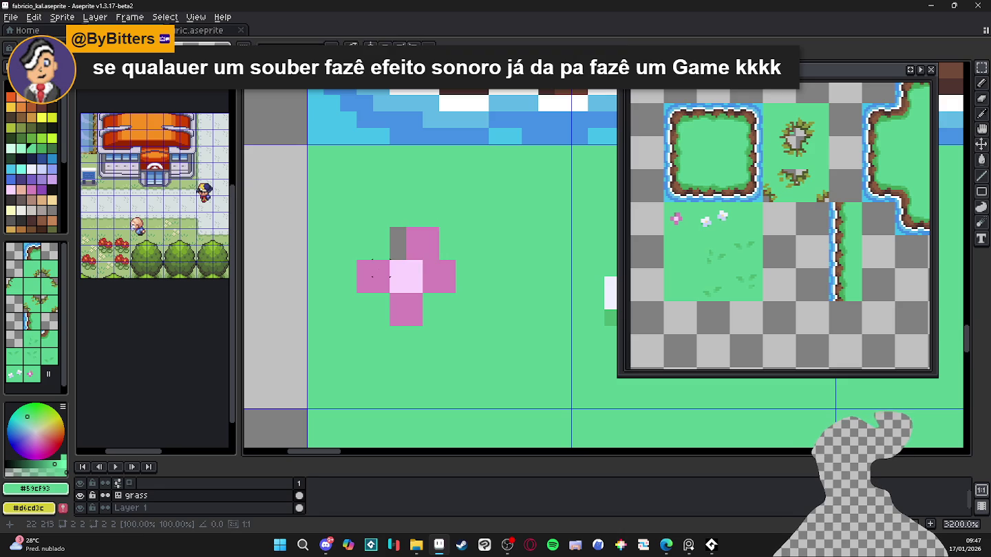
pyautogui.moveTo(356, 260); pyautogui.dragTo(388, 291)
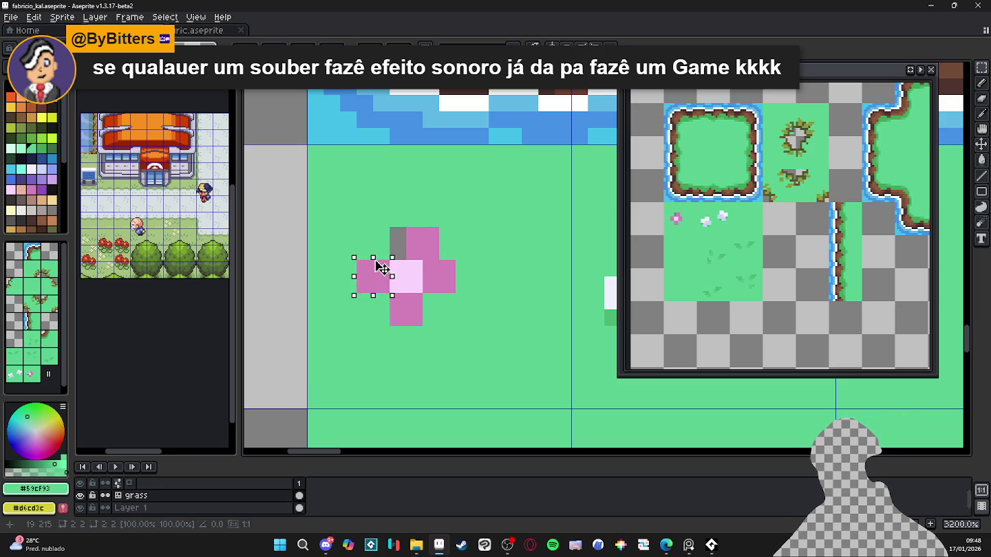
pyautogui.press('Up')
pyautogui.moveTo(423, 262)
pyautogui.mouseDown()
pyautogui.moveTo(454, 292)
pyautogui.moveTo(405, 311)
pyautogui.mouseUp()
pyautogui.press('Left')
pyautogui.moveTo(422, 260); pyautogui.dragTo(454, 293)
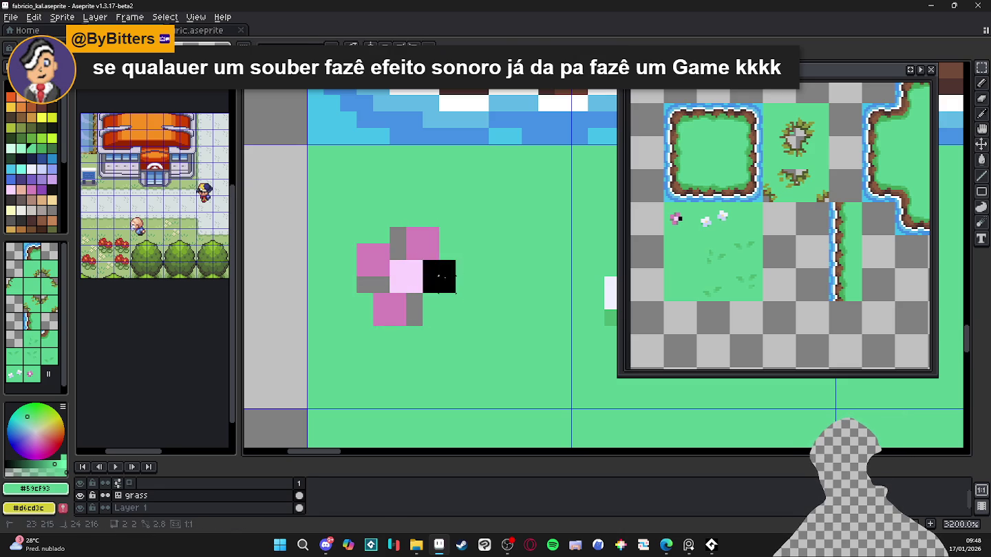
pyautogui.press('Down')
pyautogui.click(427, 286)
# - Fill the gaps left by the moved petals with grass green and pink
pyautogui.moveTo(414, 301); pyautogui.dragTo(414, 318)
pyautogui.moveTo(382, 285); pyautogui.dragTo(364, 285)
pyautogui.click(397, 236)
pyautogui.keyDown('alt'); pyautogui.click(383, 252); pyautogui.keyUp('alt')
pyautogui.click(431, 268)
pyautogui.click(414, 301)
pyautogui.click(381, 285)
# - Repaint two pixels of the flower with a dark leaf green
pyautogui.scroll(-3, 385, 286)
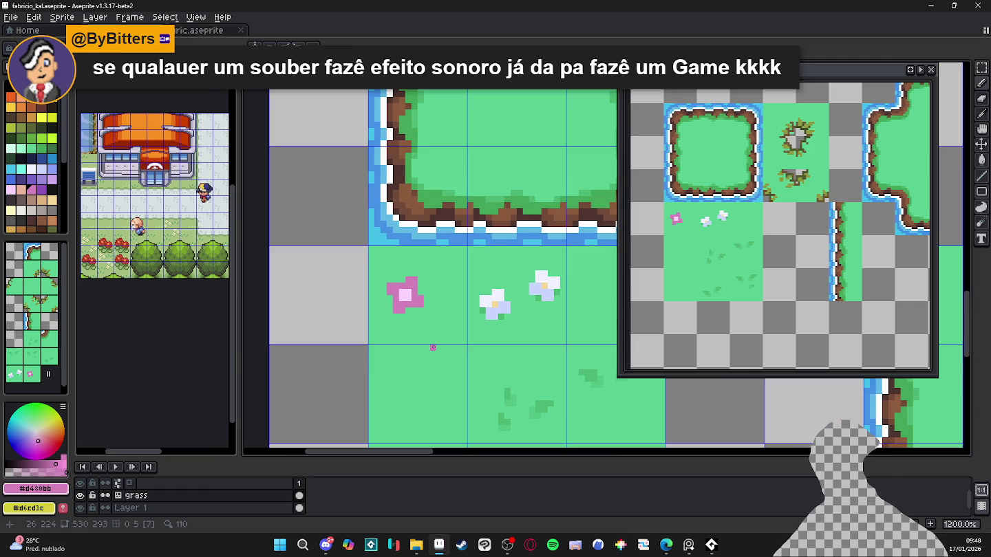
pyautogui.scroll(3, 439, 341)
pyautogui.keyDown('alt'); pyautogui.click(509, 292); pyautogui.keyUp('alt')
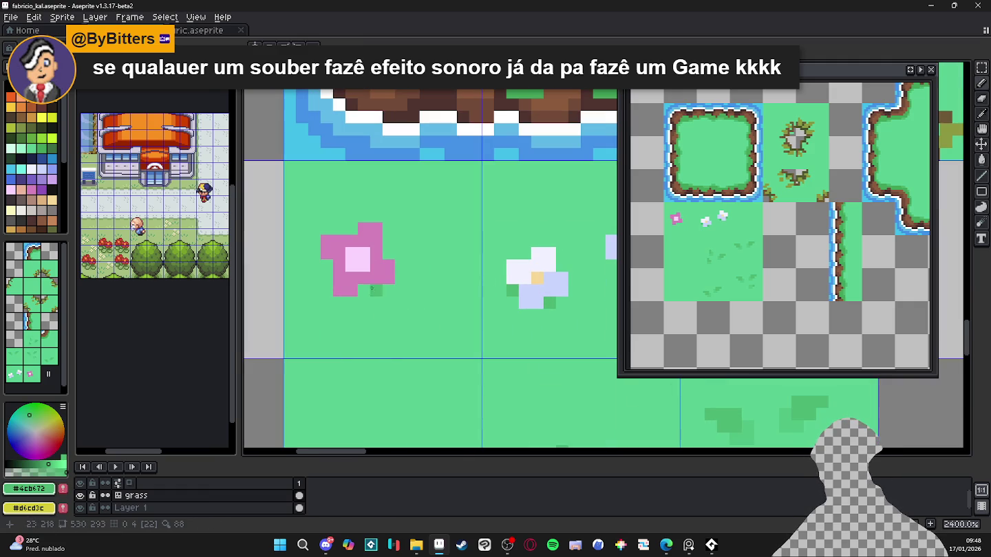
pyautogui.click(328, 265)
pyautogui.scroll(-4, 328, 265)
pyautogui.scroll(3, 371, 276)
pyautogui.scroll(2, 385, 269)
pyautogui.click(394, 266)
# - Draw dark-green leaves to the right and left of the pink flower
pyautogui.click(405, 265)
pyautogui.moveTo(414, 263)
pyautogui.mouseDown()
pyautogui.moveTo(397, 249)
pyautogui.moveTo(423, 260)
pyautogui.mouseUp()
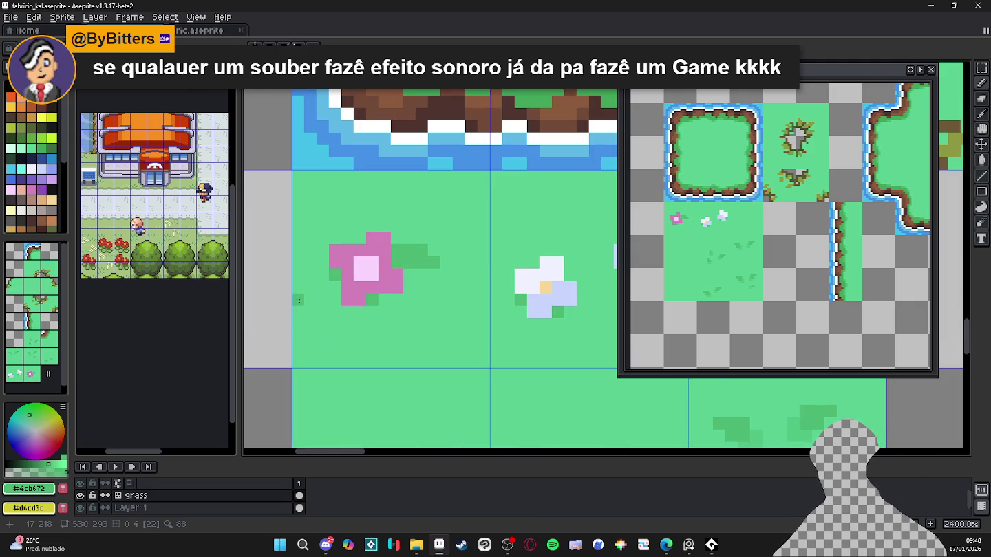
pyautogui.moveTo(331, 288); pyautogui.dragTo(315, 288)
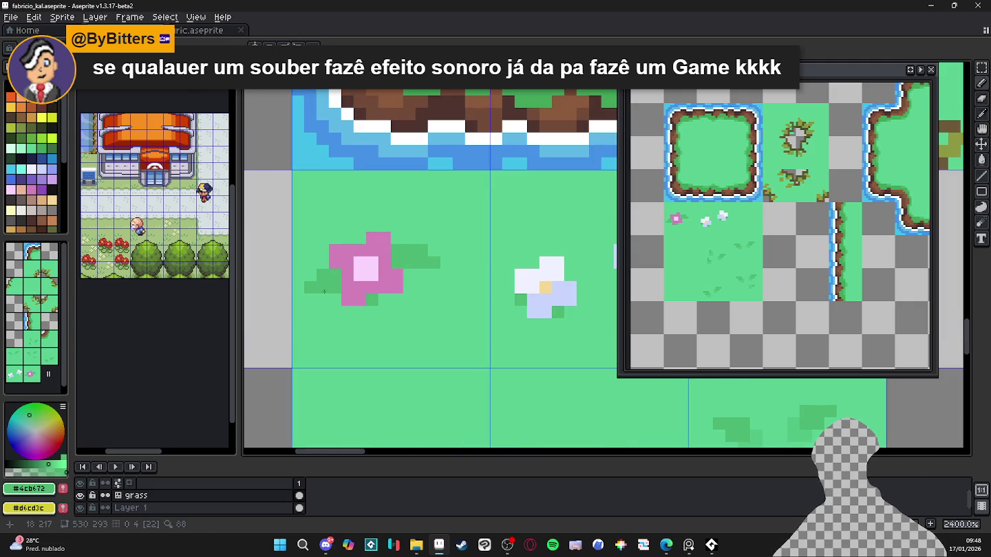
pyautogui.click(422, 276)
pyautogui.click(434, 275)
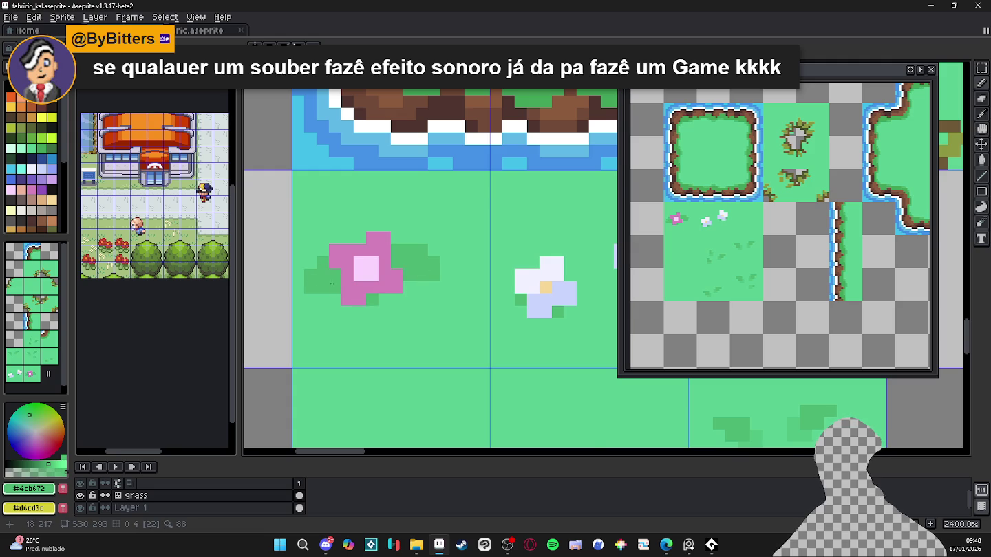
pyautogui.scroll(-4, 356, 304)
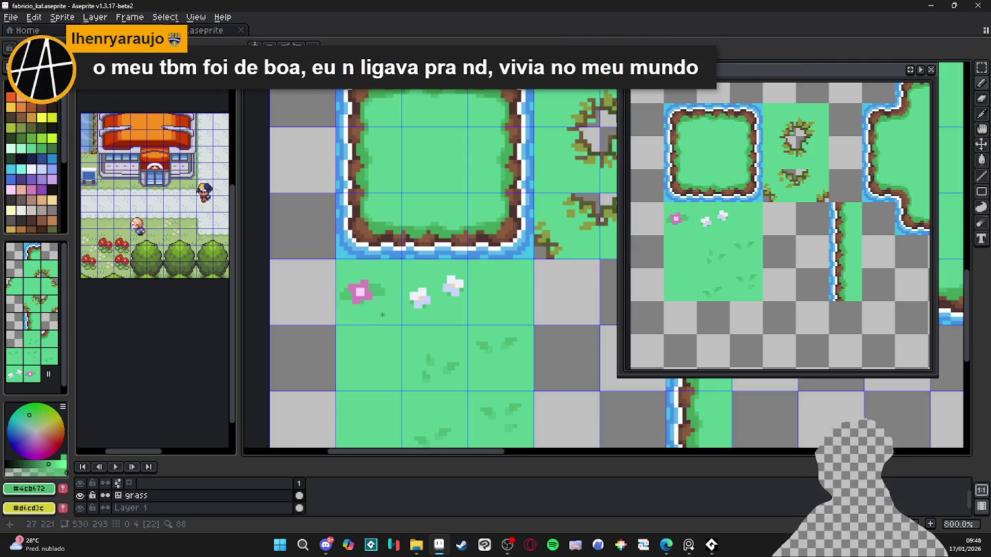
# - Shade the flower's lower pixels purple and dark magenta, undoing the last stroke
pyautogui.scroll(4, 383, 315)
pyautogui.click(21, 180)
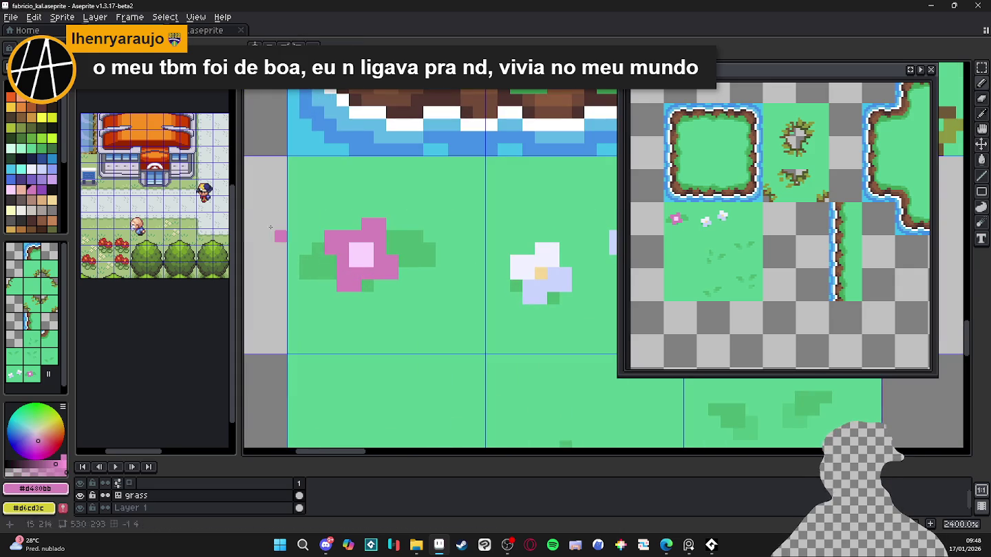
pyautogui.click(42, 189)
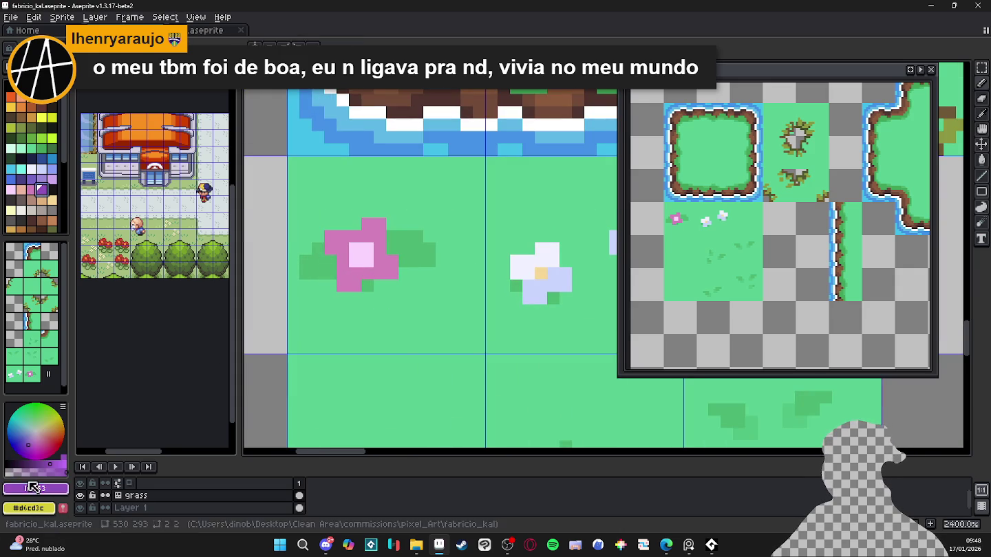
pyautogui.click(355, 284)
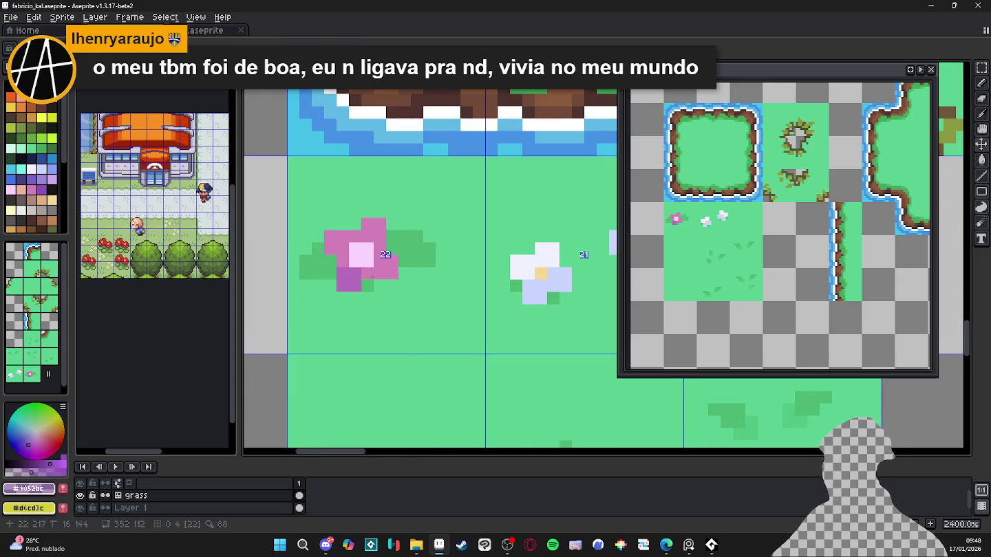
pyautogui.moveTo(371, 273); pyautogui.dragTo(392, 273)
pyautogui.click(388, 262)
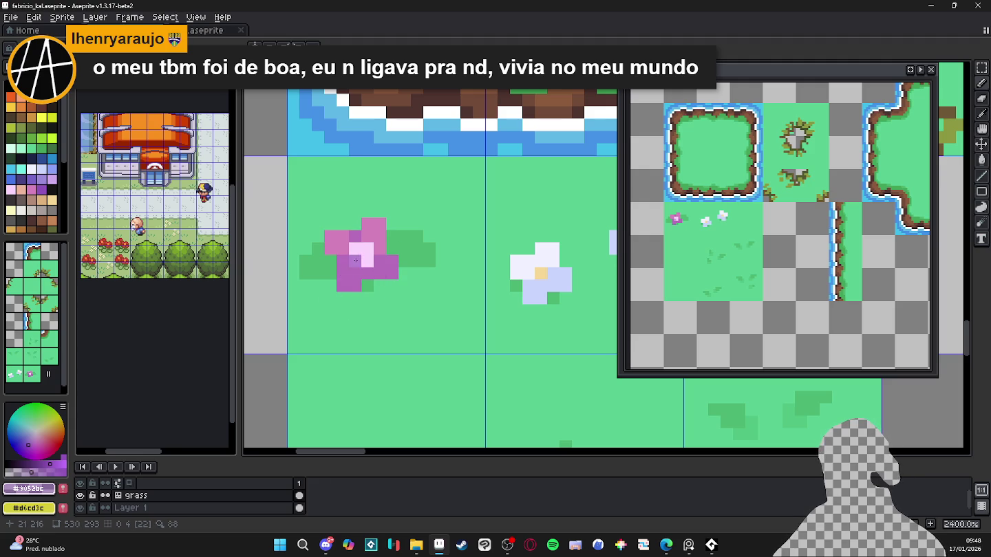
pyautogui.hotkey('ctrl', 'z')
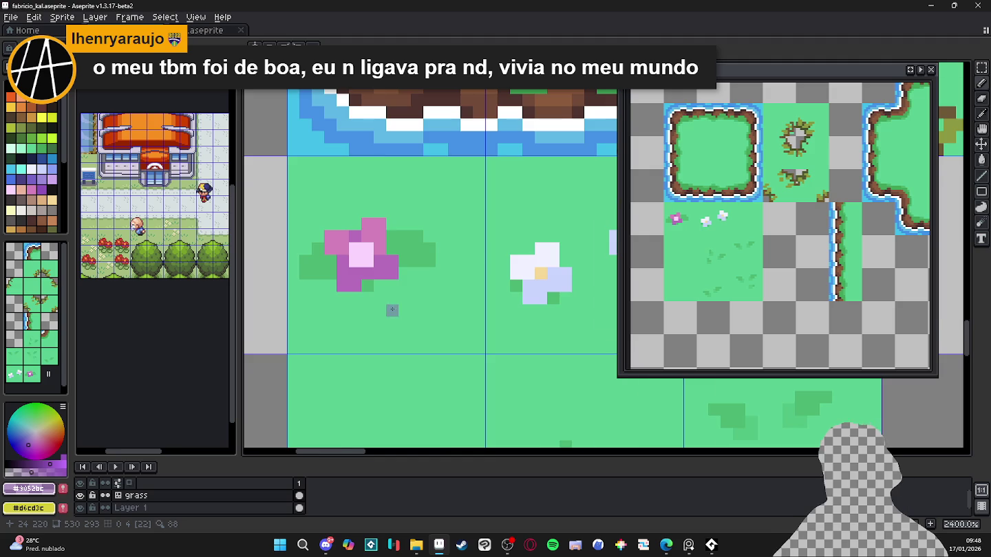
# - Move the pink flower up in its tile and bucket-fill the strip below green
pyautogui.scroll(-5, 396, 315)
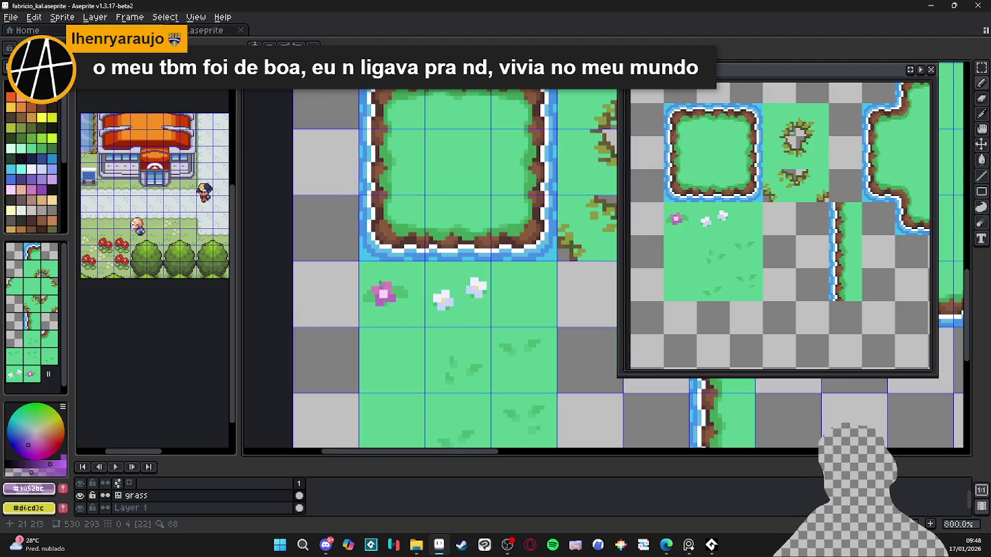
pyautogui.scroll(2, 380, 284)
pyautogui.scroll(1, 371, 284)
pyautogui.moveTo(350, 286)
pyautogui.mouseDown()
pyautogui.moveTo(441, 342)
pyautogui.moveTo(411, 303)
pyautogui.mouseUp()
pyautogui.hotkey('ctrl', 'd')
pyautogui.press('g')
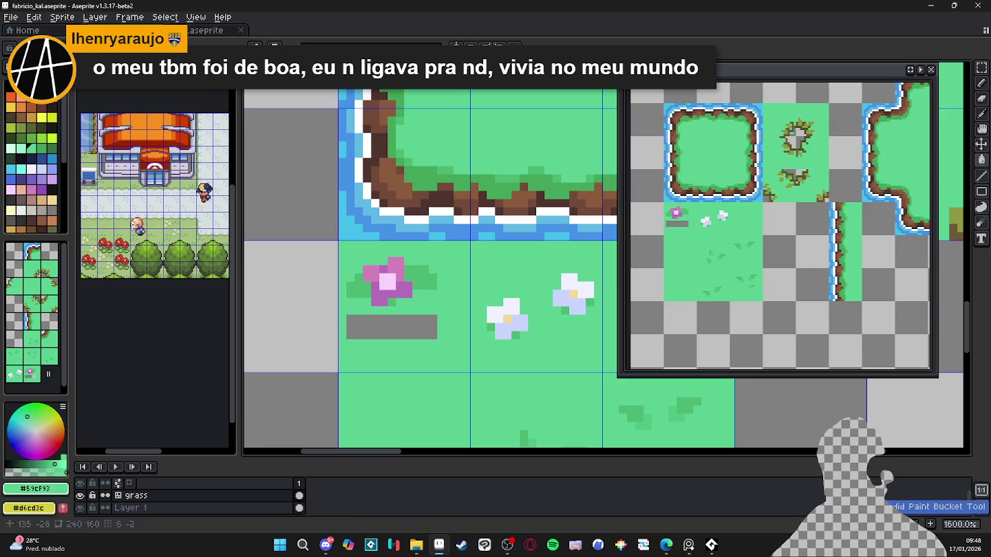
pyautogui.click(412, 324)
# - Pencil the stray dark pixel beside the flower light green
pyautogui.scroll(2, 415, 309)
pyautogui.scroll(1, 415, 305)
pyautogui.press('b')
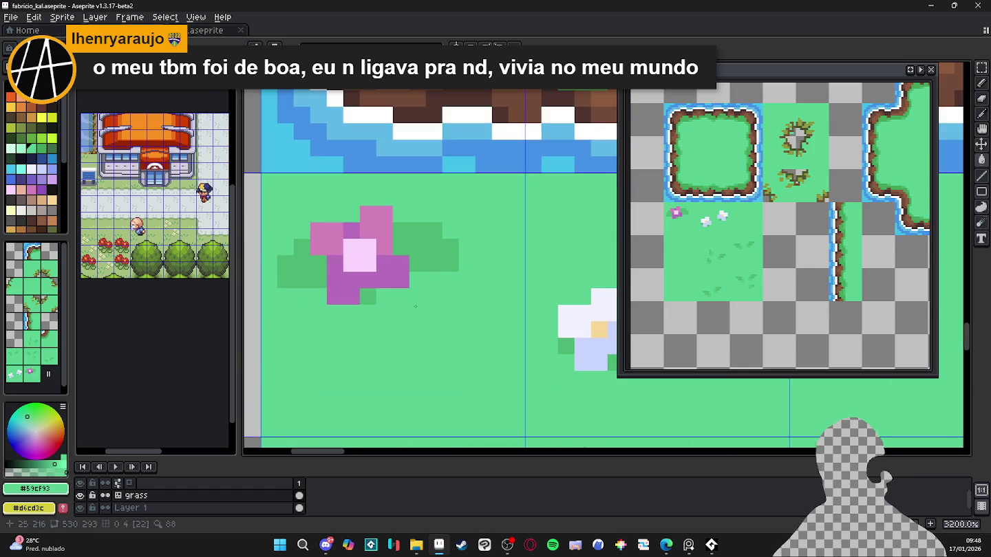
pyautogui.click(451, 265)
pyautogui.scroll(-6, 451, 282)
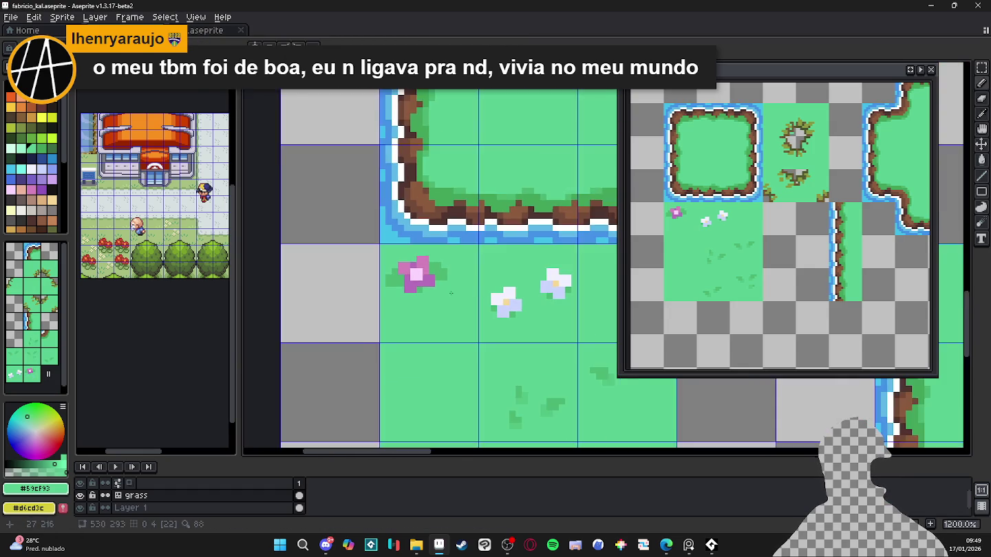
# - Zoom out over the tileset, then eyedrop the yellow flower-centre colour
pyautogui.scroll(-2, 409, 290)
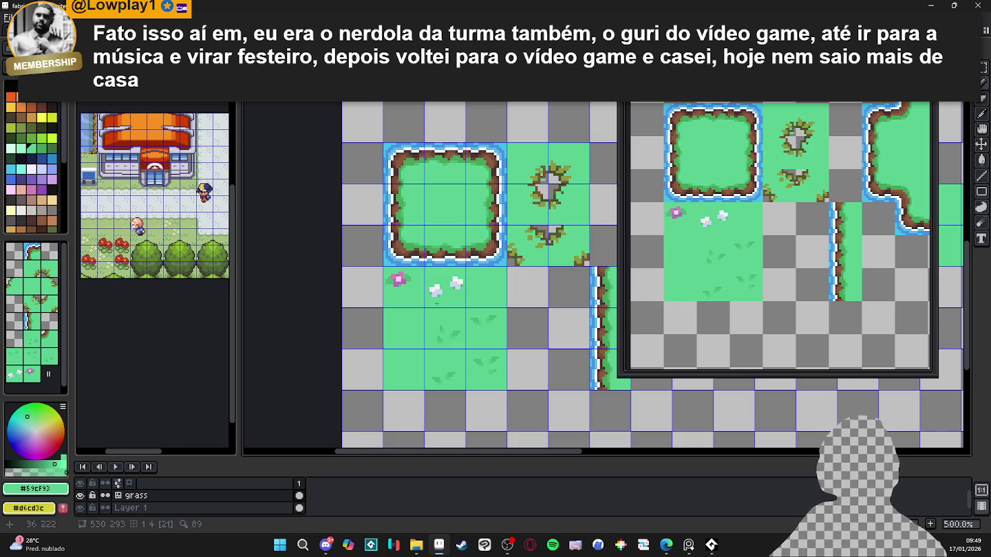
pyautogui.scroll(-1, 424, 302)
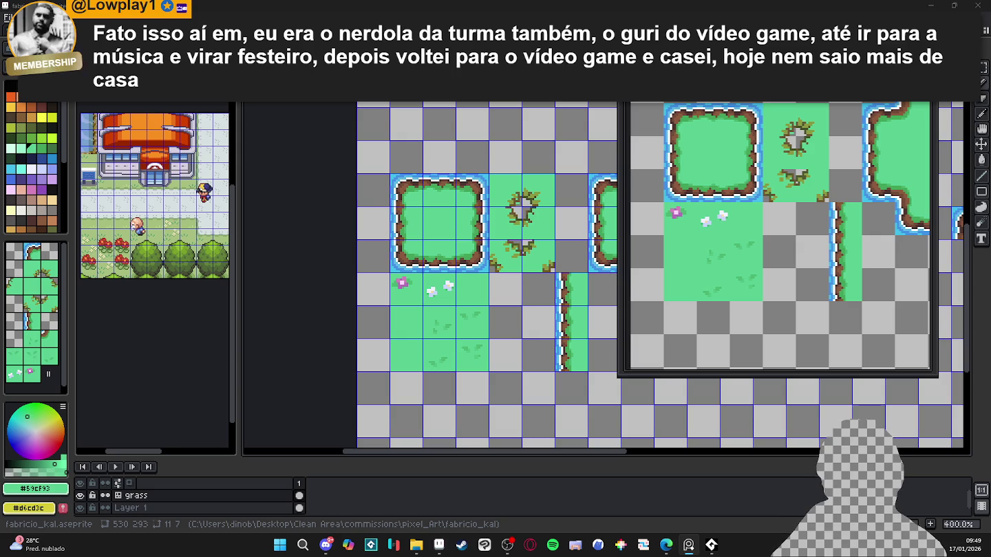
pyautogui.scroll(8, 427, 295)
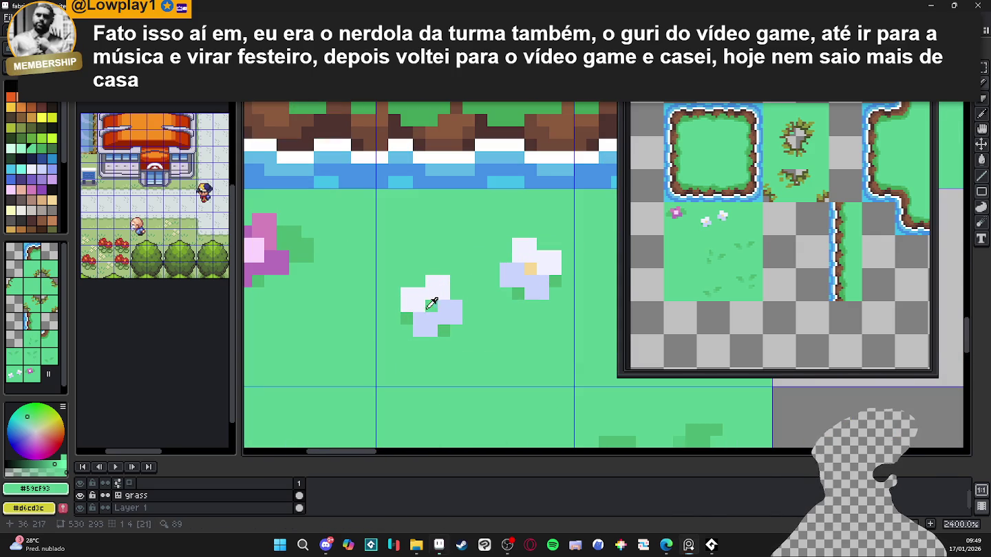
pyautogui.keyDown('alt'); pyautogui.click(434, 294); pyautogui.keyUp('alt')
pyautogui.scroll(-3, 421, 290)
pyautogui.hscroll(-3, 425, 291)
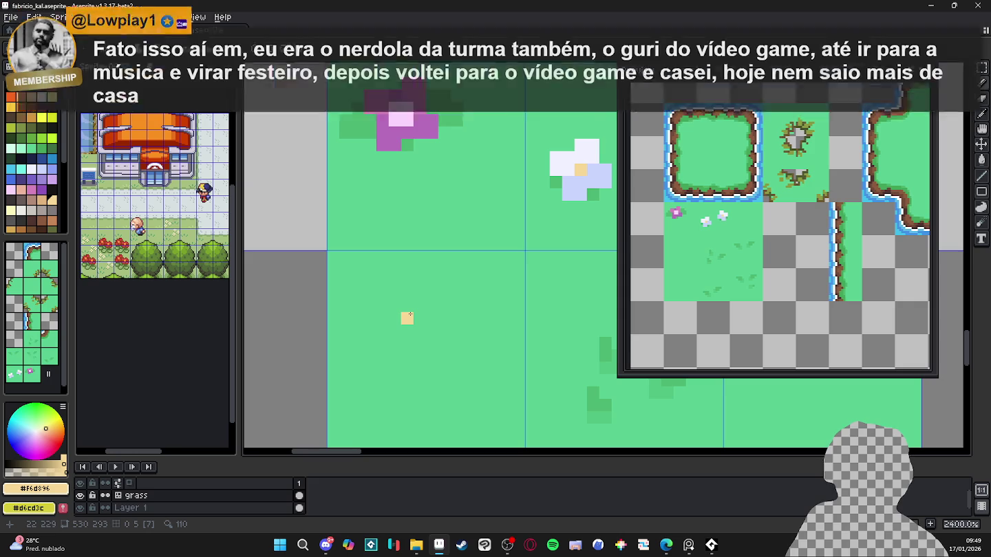
# - Draw a white flower with a yellow centre right of the existing flowers
pyautogui.scroll(-1, 457, 265)
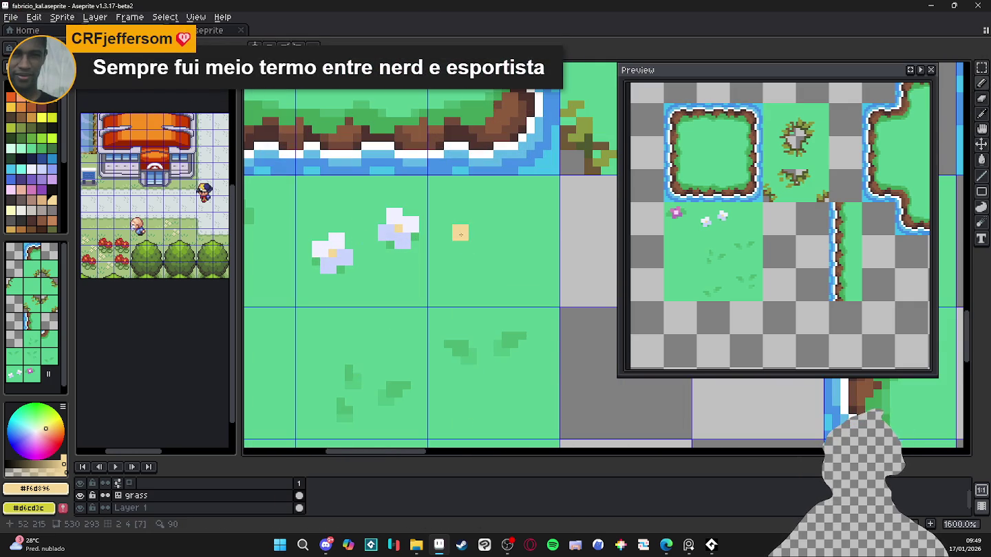
pyautogui.click(460, 233)
pyautogui.scroll(1, 460, 233)
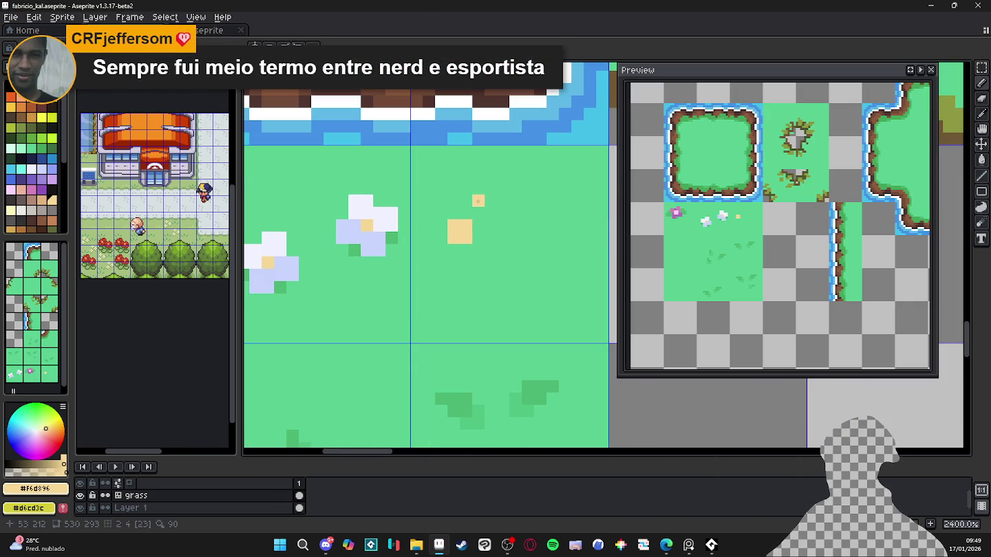
pyautogui.keyDown('alt'); pyautogui.click(385, 213); pyautogui.keyUp('alt')
pyautogui.moveTo(453, 213); pyautogui.dragTo(479, 226)
pyautogui.click(478, 237)
pyautogui.click(466, 249)
pyautogui.click(454, 250)
pyautogui.click(441, 237)
pyautogui.click(441, 225)
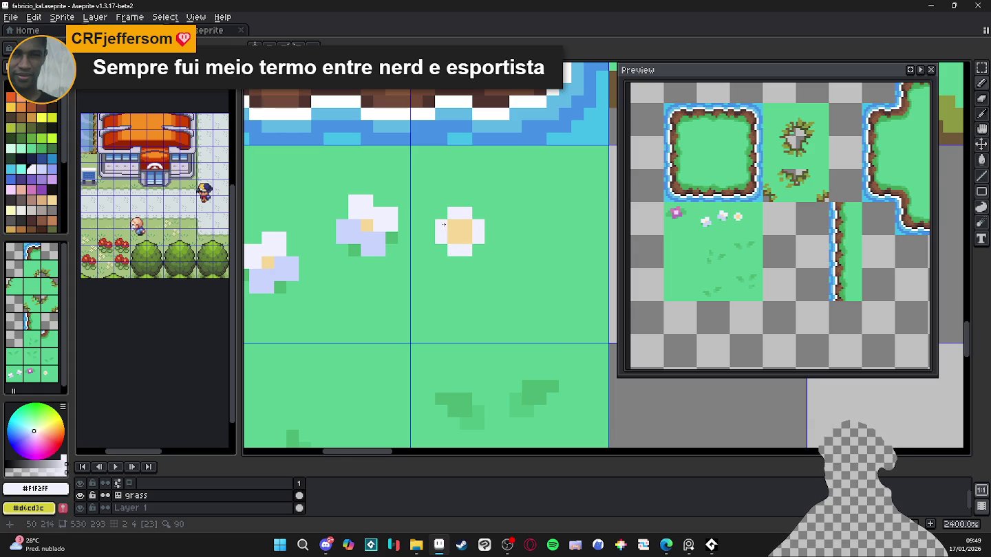
pyautogui.scroll(-6, 443, 225)
pyautogui.scroll(5, 463, 244)
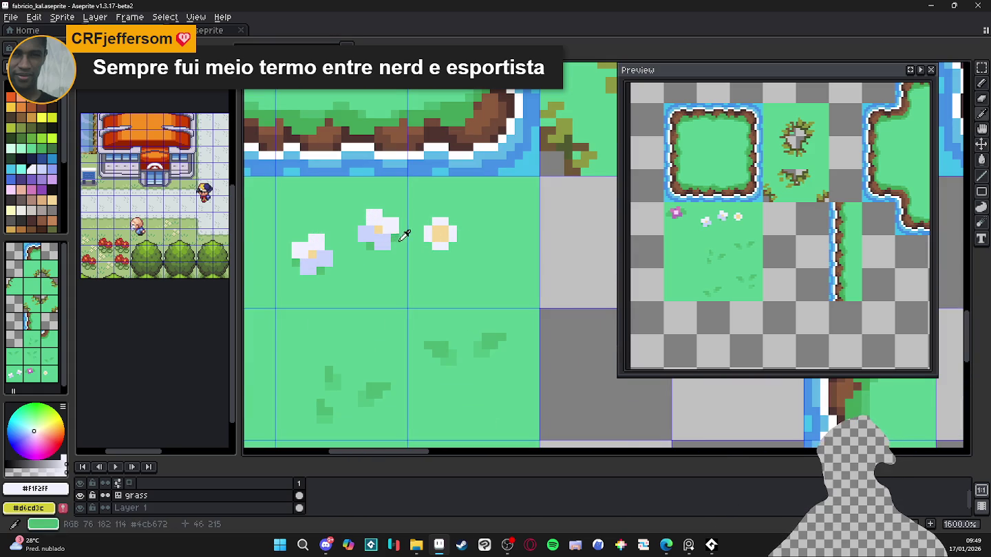
pyautogui.keyDown('alt'); pyautogui.click(446, 245); pyautogui.keyUp('alt')
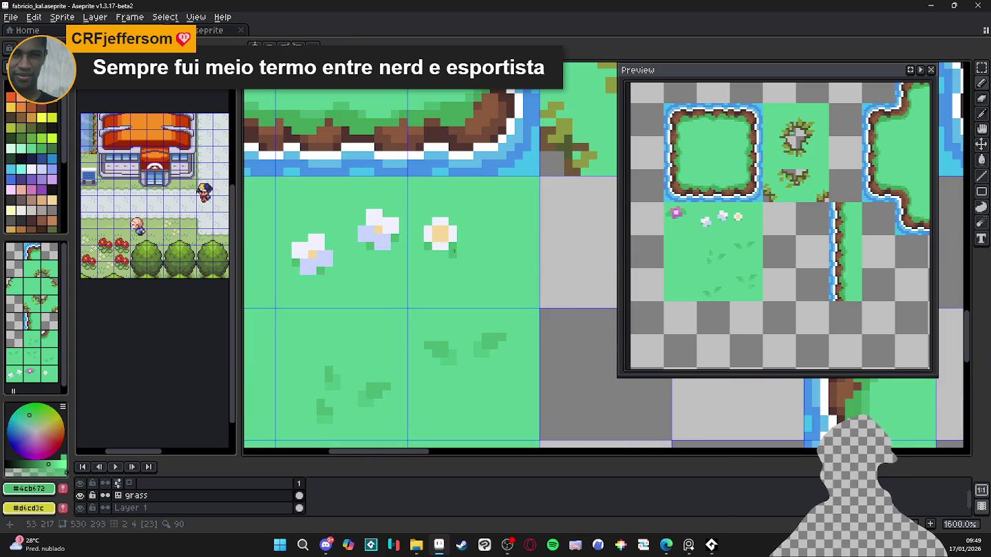
# - Draw a second white flower with a yellow centre beside it
pyautogui.keyDown('alt'); pyautogui.click(455, 237); pyautogui.keyUp('alt')
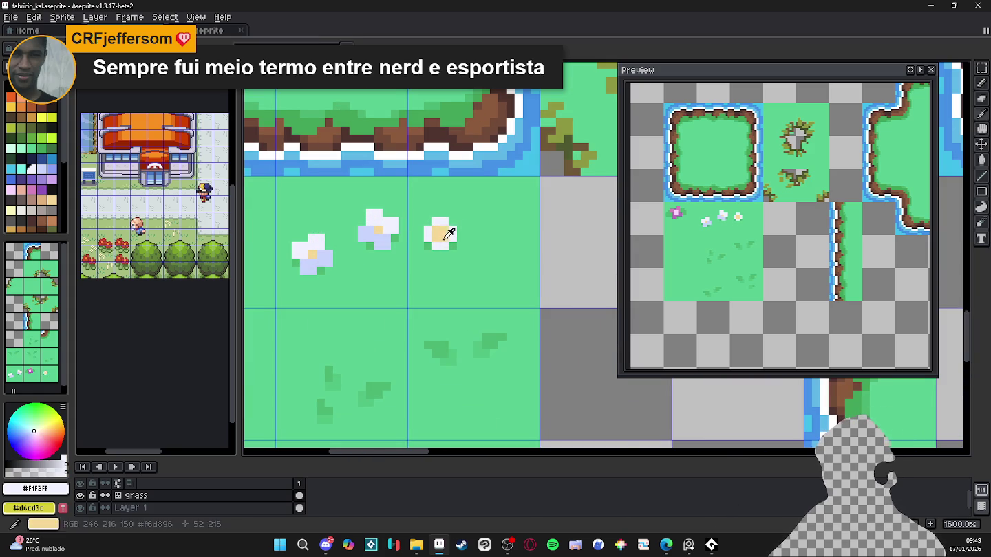
pyautogui.click(489, 267)
pyautogui.click(440, 234)
pyautogui.click(489, 254)
pyautogui.click(501, 271)
pyautogui.click(501, 263)
pyautogui.click(473, 262)
pyautogui.click(489, 279)
pyautogui.keyDown('alt'); pyautogui.click(500, 279); pyautogui.keyUp('alt')
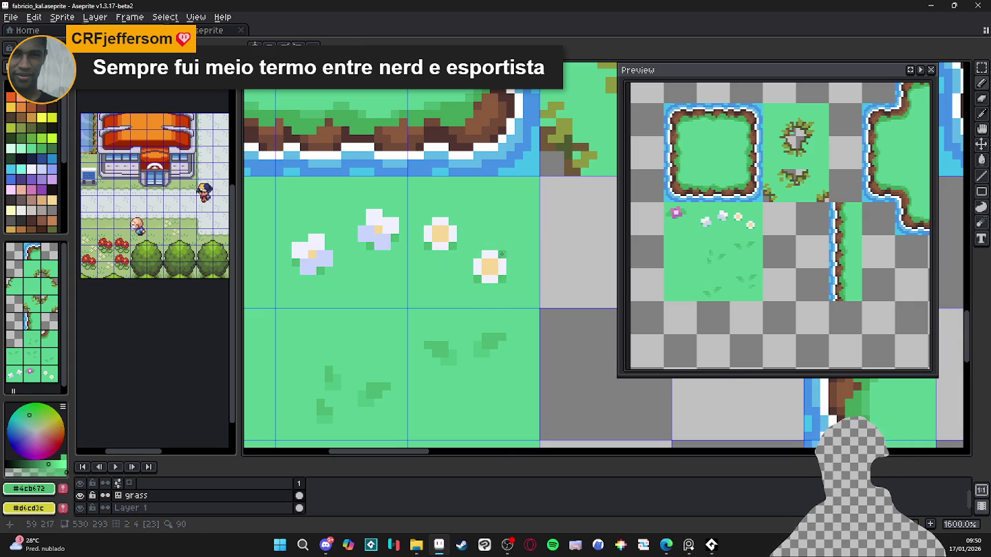
pyautogui.scroll(-3, 500, 249)
pyautogui.scroll(5, 472, 250)
# - Nudge the newest white flower one pixel right and fill the gap green
pyautogui.press('m')
pyautogui.moveTo(436, 242)
pyautogui.mouseDown()
pyautogui.moveTo(489, 296)
pyautogui.moveTo(491, 287)
pyautogui.moveTo(445, 252)
pyautogui.mouseUp()
pyautogui.hotkey('ctrl', 'd')
pyautogui.press('b')
pyautogui.keyDown('alt'); pyautogui.click(430, 287); pyautogui.keyUp('alt')
pyautogui.click(443, 287)
pyautogui.scroll(-3, 445, 252)
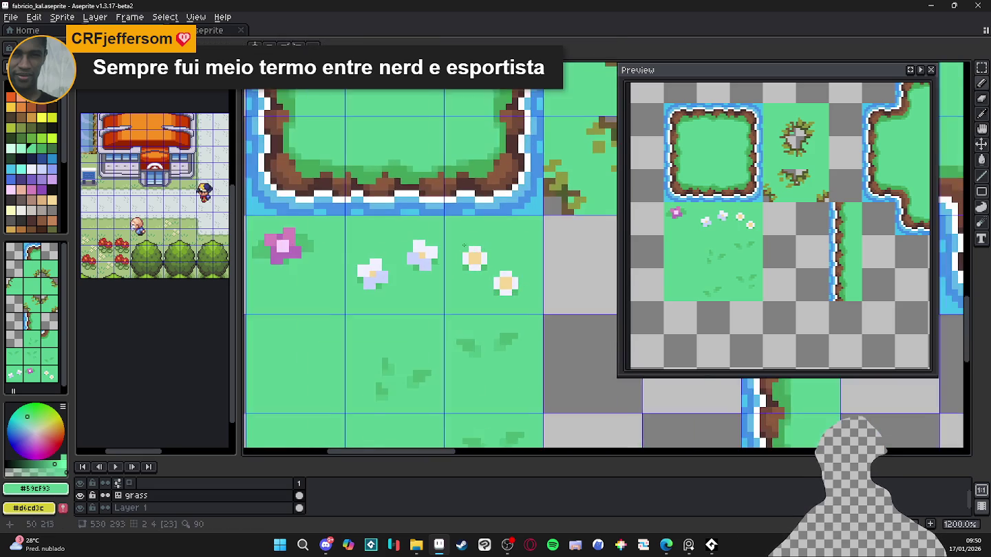
pyautogui.scroll(1, 352, 229)
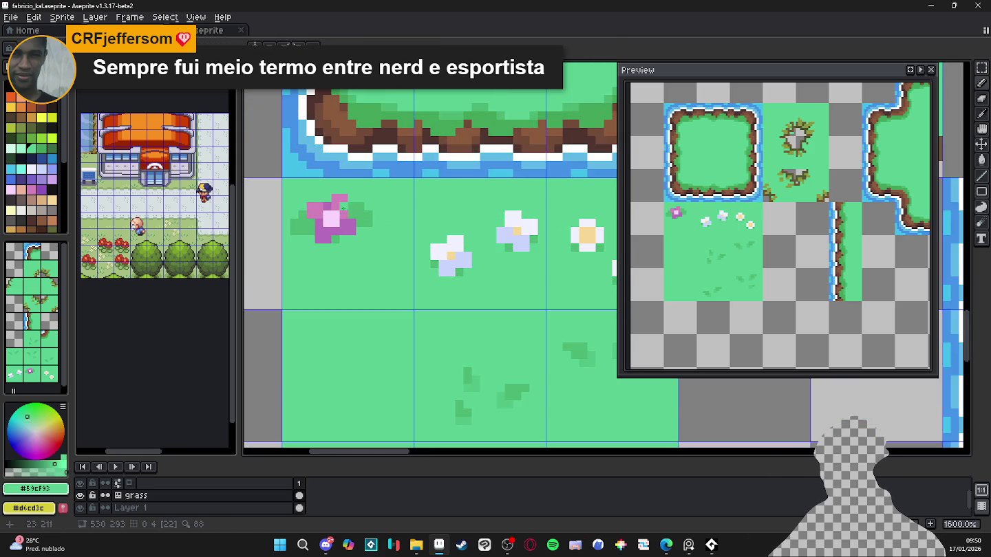
# - Start a small pink flower in the tile below with a light-pink centre and pink pixels
pyautogui.keyDown('alt'); pyautogui.click(328, 214); pyautogui.keyUp('alt')
pyautogui.click(335, 260)
pyautogui.moveTo(461, 187)
pyautogui.mouseDown()
pyautogui.moveTo(343, 167)
pyautogui.moveTo(443, 196)
pyautogui.mouseUp()
pyautogui.keyDown('alt'); pyautogui.click(523, 176); pyautogui.keyUp('alt')
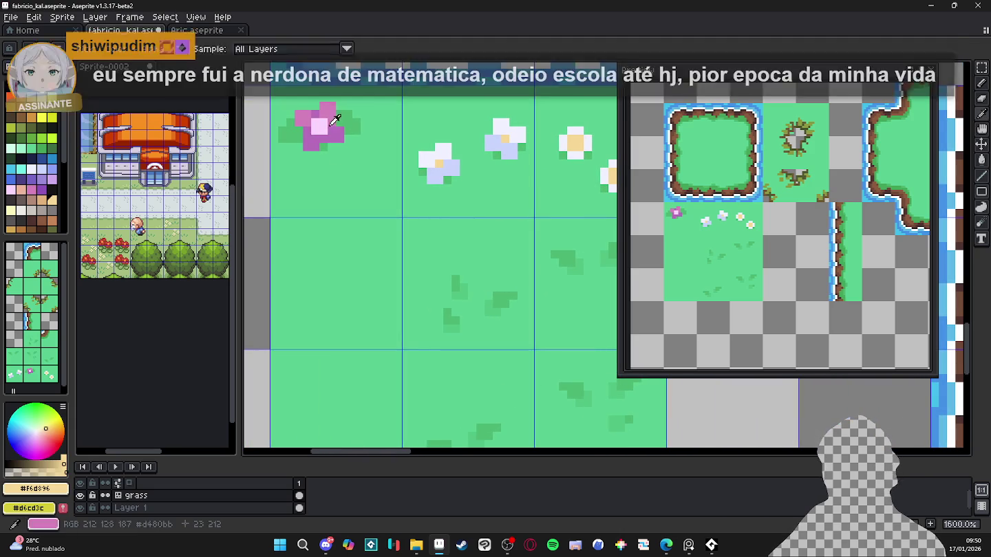
pyautogui.keyDown('alt'); pyautogui.click(325, 128); pyautogui.keyUp('alt')
pyautogui.click(348, 270)
pyautogui.click(351, 267)
pyautogui.keyDown('alt'); pyautogui.click(344, 126); pyautogui.keyUp('alt')
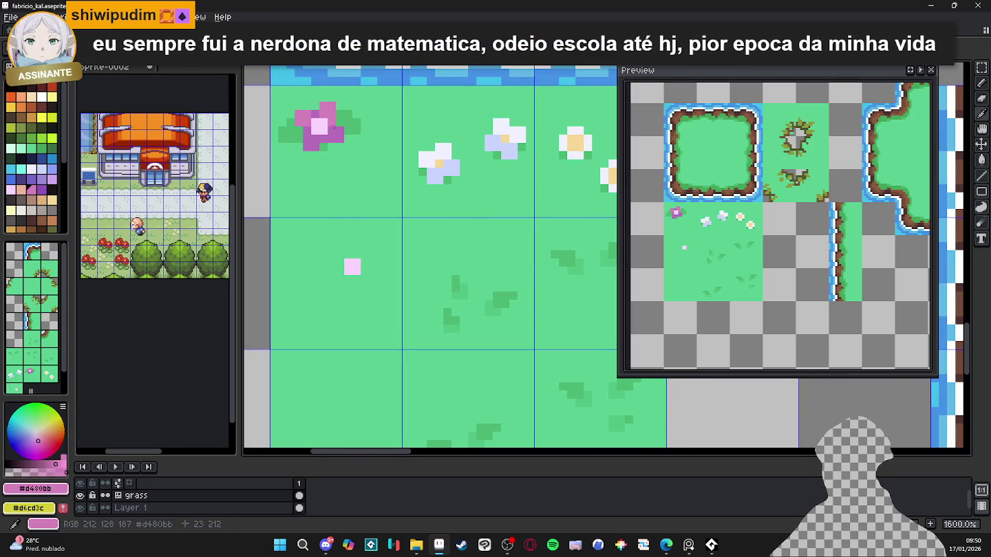
pyautogui.click(355, 246)
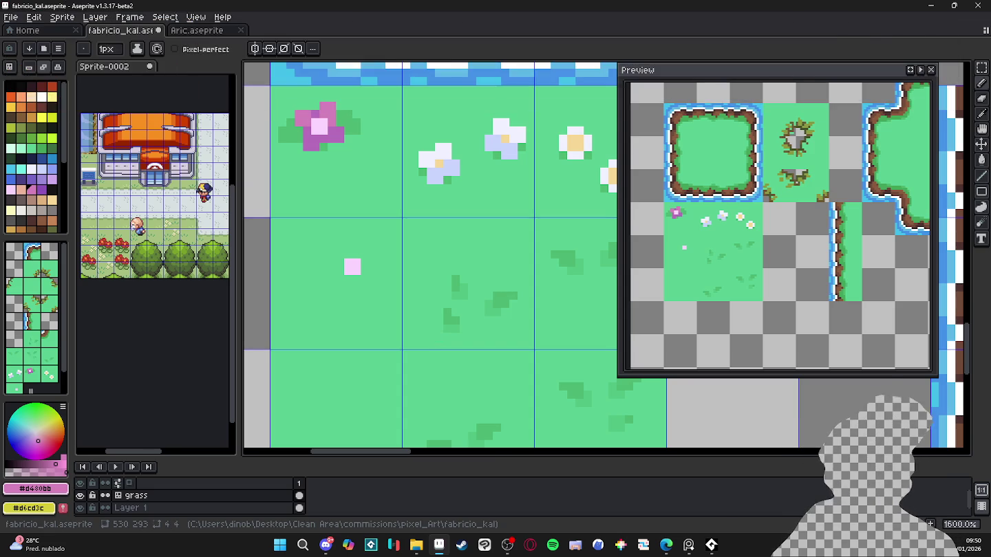
pyautogui.hotkey('alt', 'Tab')
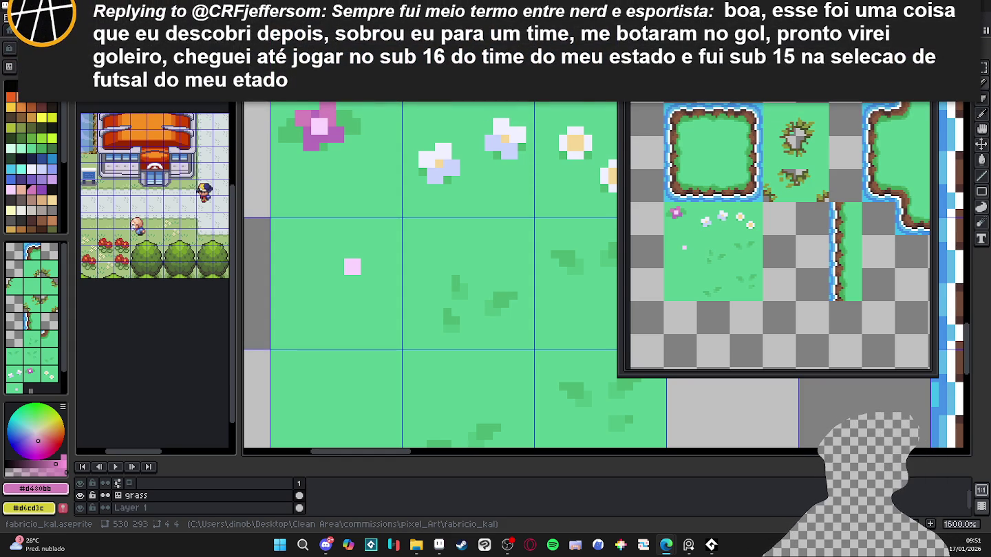
pyautogui.scroll(-2, 438, 269)
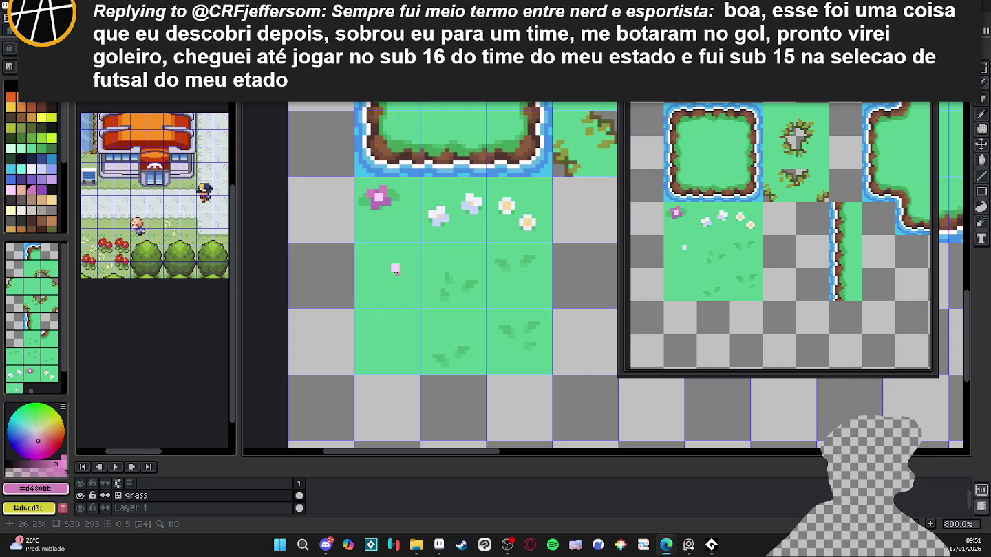
# - Fill a gap in the small pink flower and add a pink pixel above its centre
pyautogui.scroll(2, 401, 266)
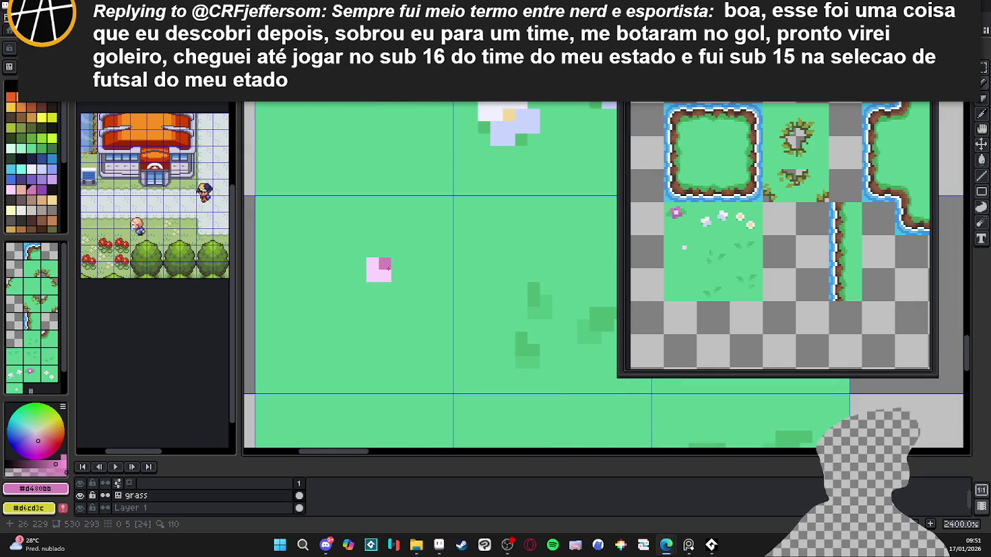
pyautogui.scroll(-2, 403, 291)
pyautogui.scroll(4, 399, 285)
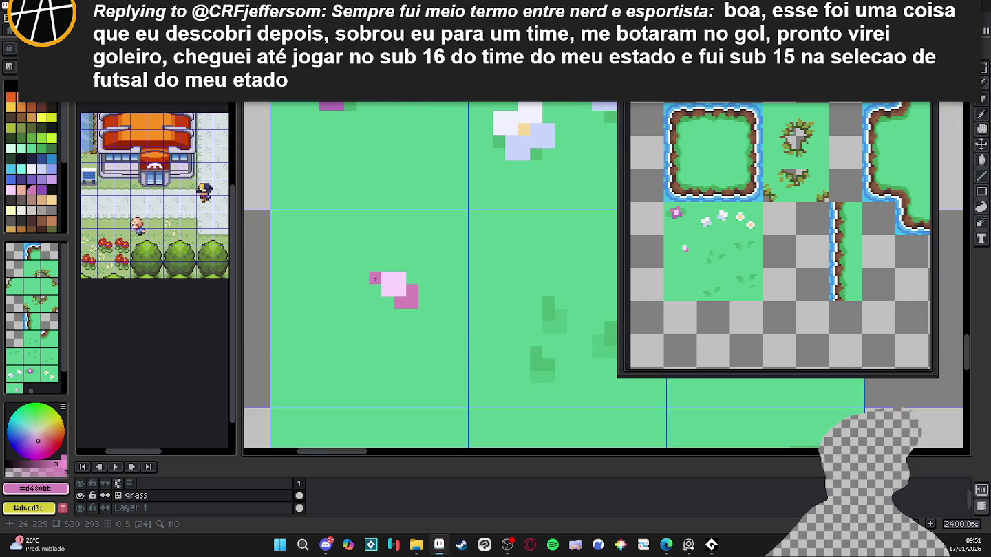
pyautogui.click(400, 266)
pyautogui.click(411, 253)
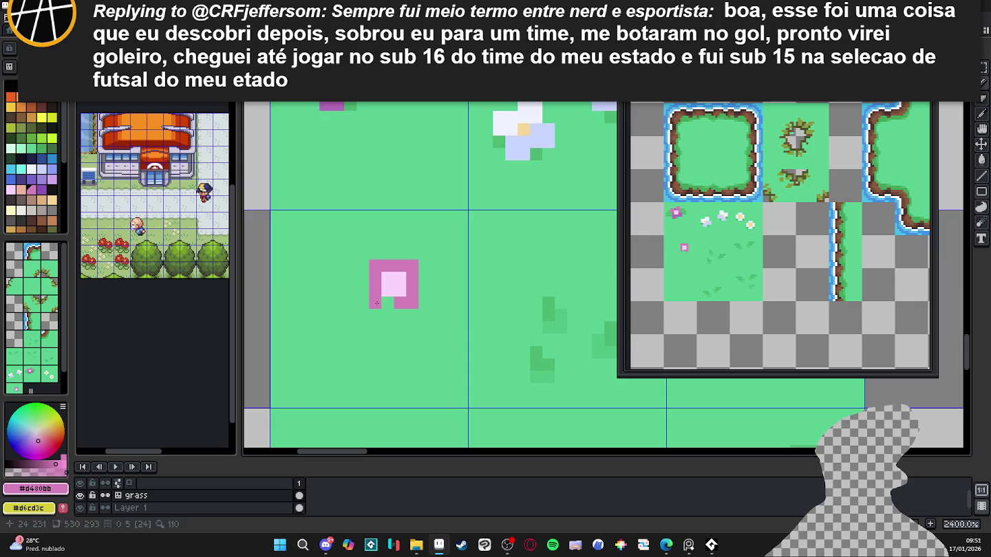
# - Outline the pink flower's right, bottom, left and top edges in purple
pyautogui.scroll(-5, 408, 325)
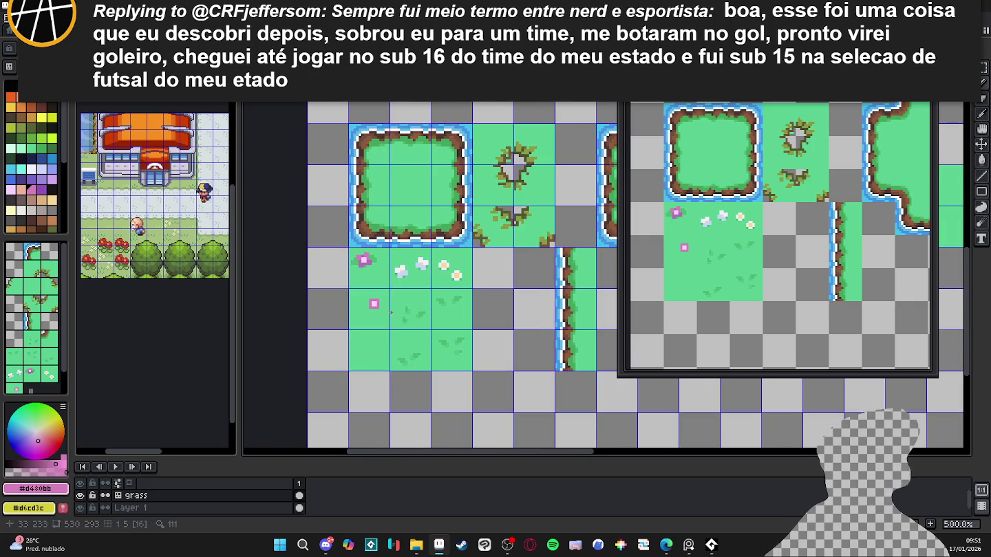
pyautogui.scroll(4, 394, 314)
pyautogui.scroll(3, 374, 289)
pyautogui.click(42, 191)
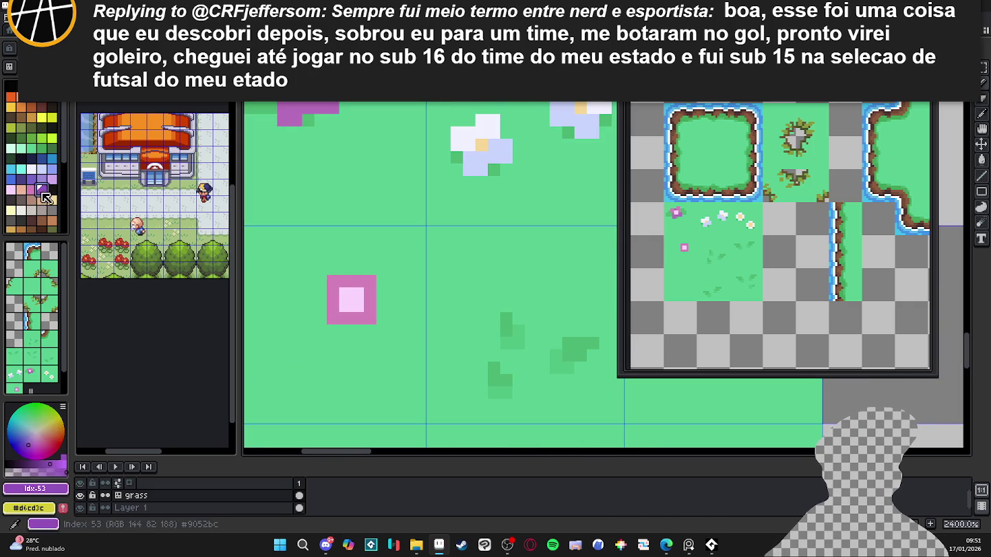
pyautogui.moveTo(370, 294); pyautogui.dragTo(370, 306)
pyautogui.click(346, 318)
pyautogui.click(358, 319)
pyautogui.click(333, 306)
pyautogui.click(333, 294)
pyautogui.click(346, 282)
pyautogui.click(357, 281)
# - Add two purple petal pixels to the flower, then undo them
pyautogui.scroll(-3, 363, 302)
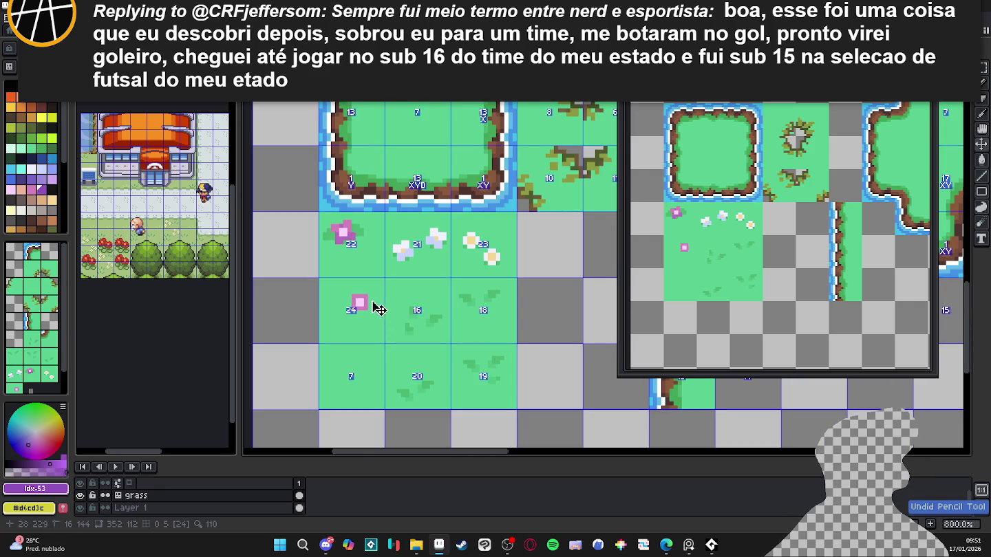
pyautogui.scroll(3, 371, 302)
pyautogui.click(327, 329)
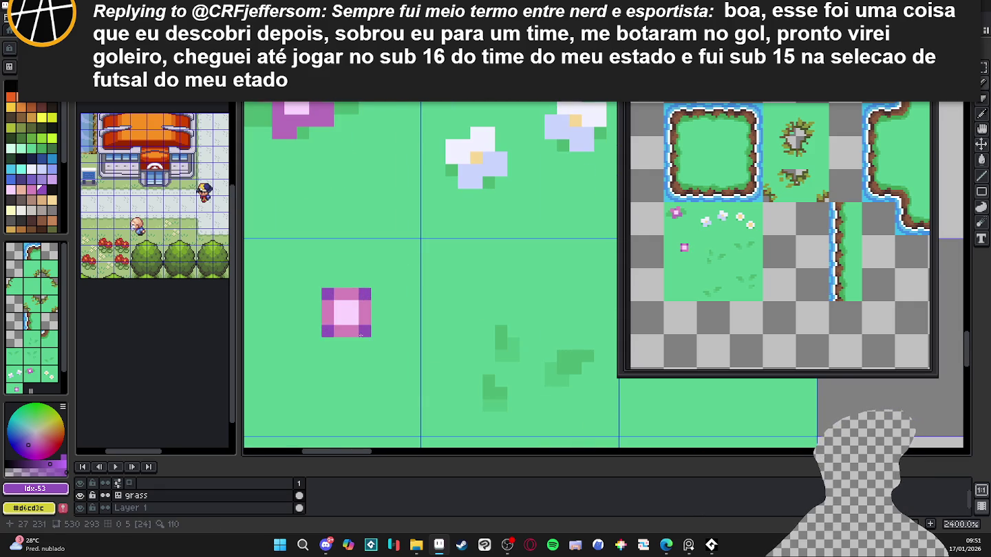
pyautogui.click(352, 331)
pyautogui.scroll(-2, 352, 331)
pyautogui.scroll(-1, 357, 332)
pyautogui.scroll(3, 362, 333)
pyautogui.hotkey('ctrl', 'z')
pyautogui.hotkey('ctrl', 'z')
pyautogui.hotkey('ctrl', 'z')
# - Try dark-green shading pixels left and below-right of the pink flower
pyautogui.scroll(-2, 385, 275)
pyautogui.keyDown('alt'); pyautogui.click(356, 252); pyautogui.keyUp('alt')
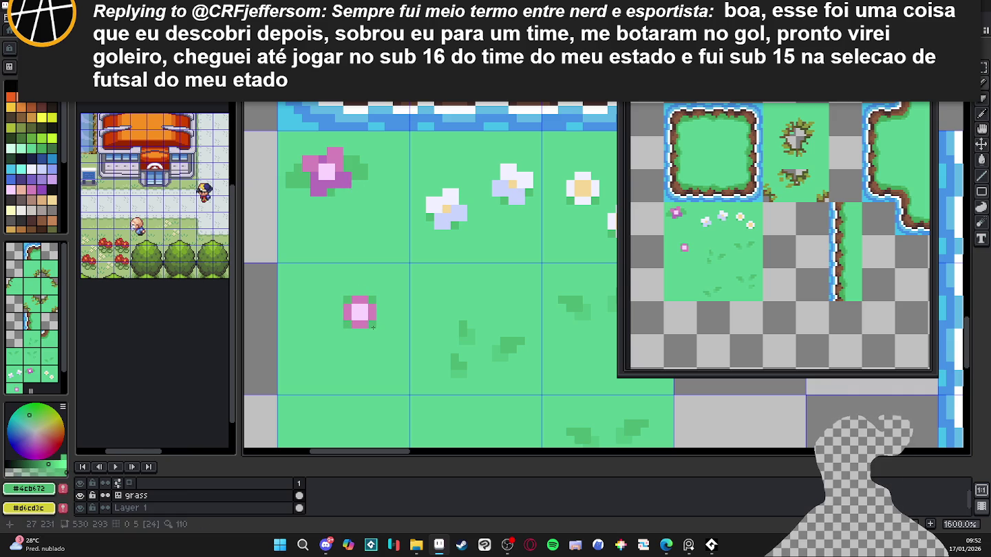
pyautogui.scroll(-1, 373, 327)
pyautogui.scroll(-1, 373, 327)
pyautogui.scroll(2, 378, 322)
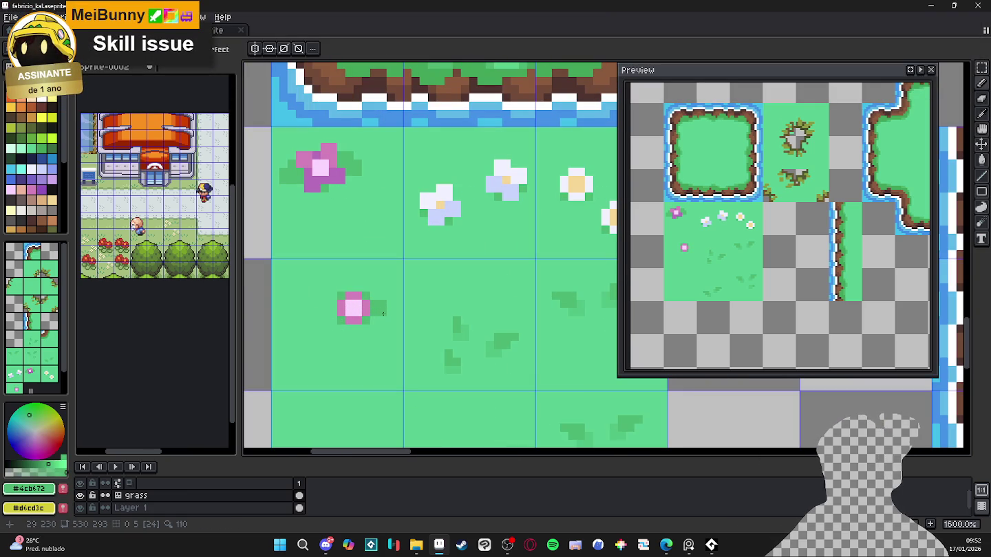
pyautogui.click(329, 303)
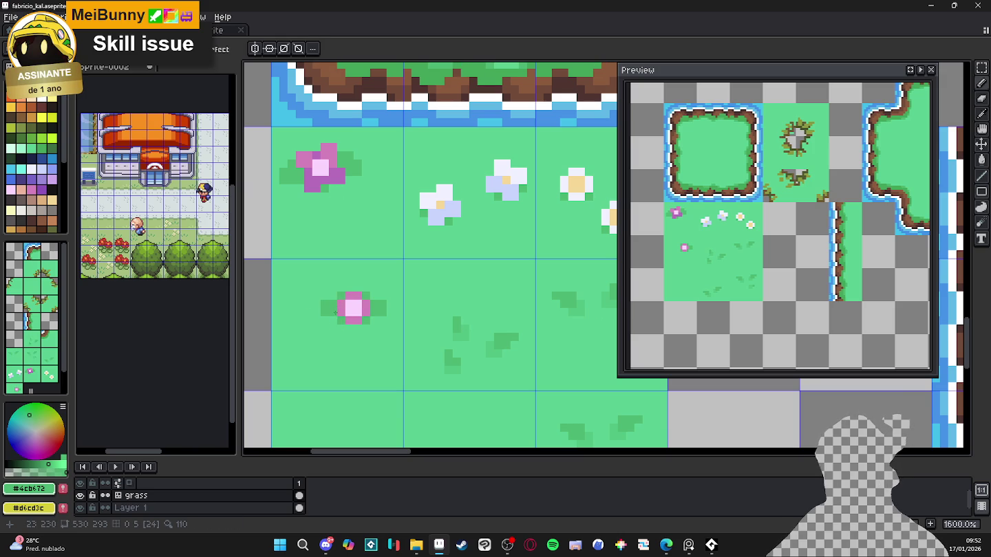
pyautogui.hotkey('ctrl', 'z')
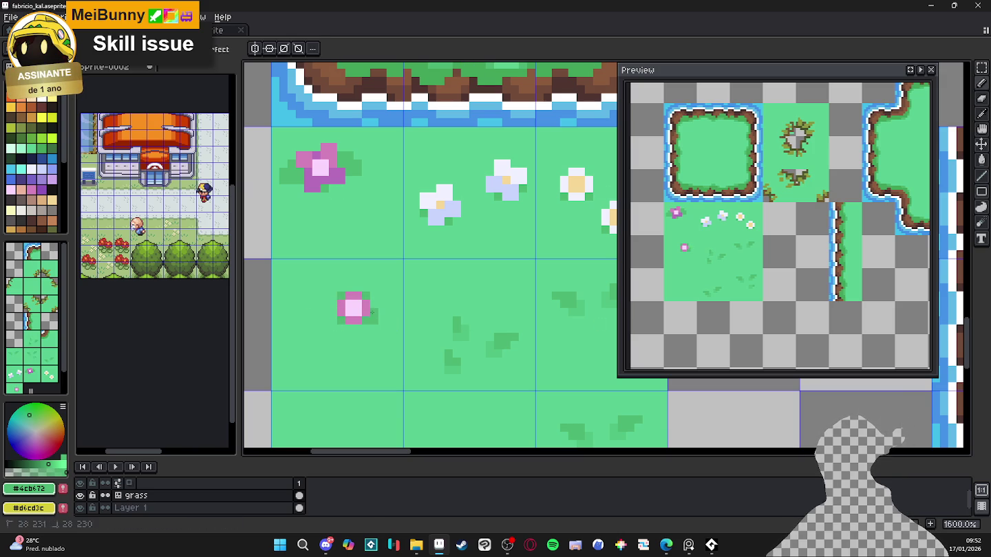
pyautogui.click(380, 319)
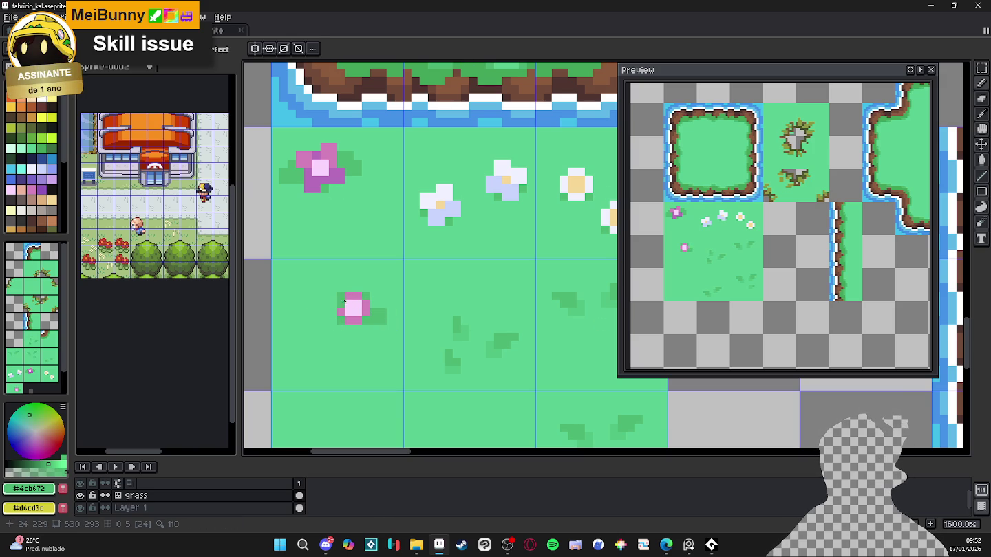
pyautogui.click(329, 308)
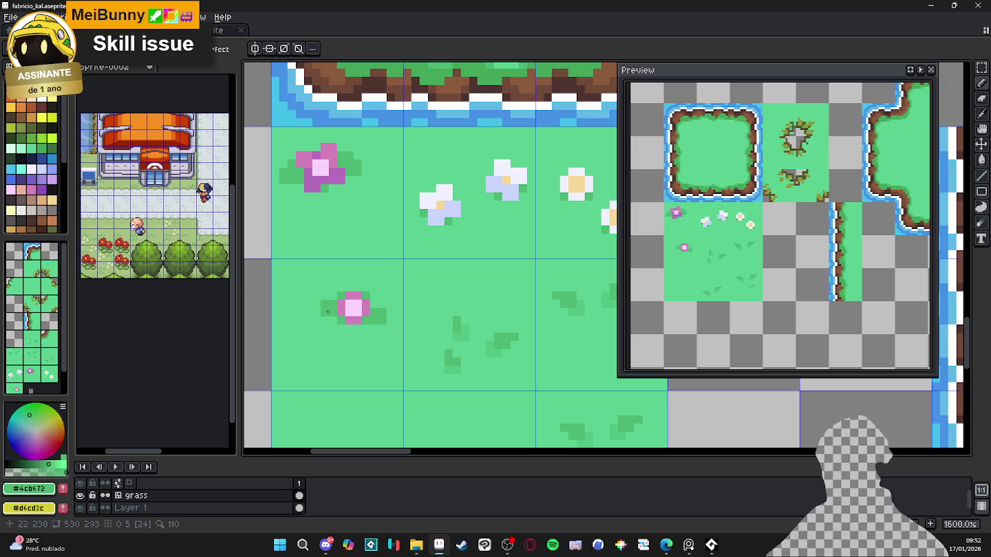
# - Paint over the dark-green pixels around the flower with the base grass green
pyautogui.keyDown('alt'); pyautogui.click(384, 311); pyautogui.keyUp('alt')
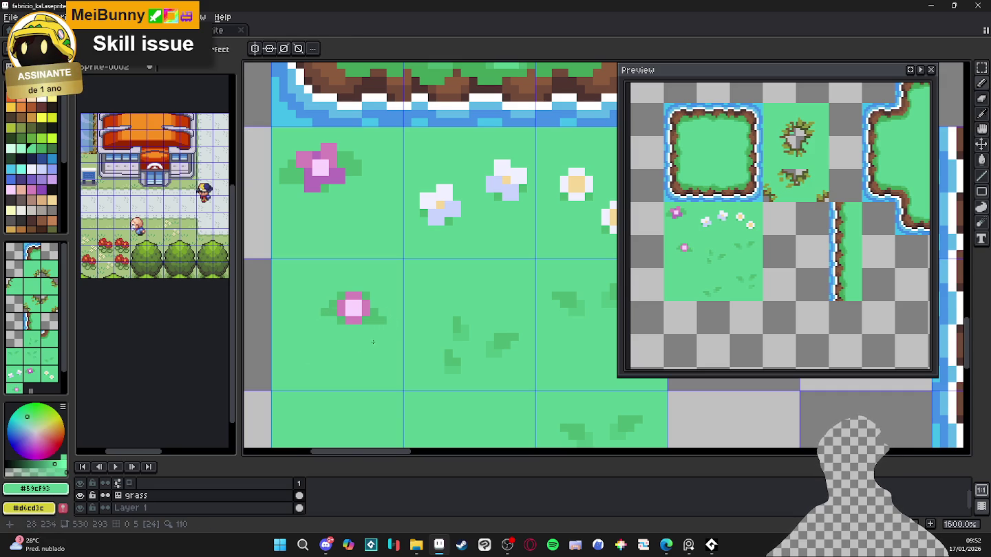
pyautogui.scroll(3, 350, 349)
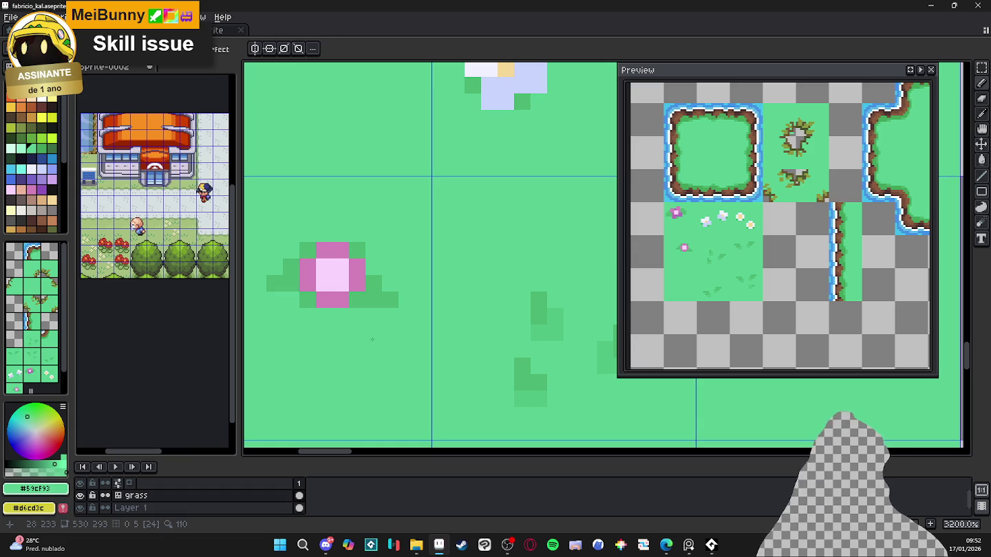
pyautogui.moveTo(373, 282); pyautogui.dragTo(374, 299)
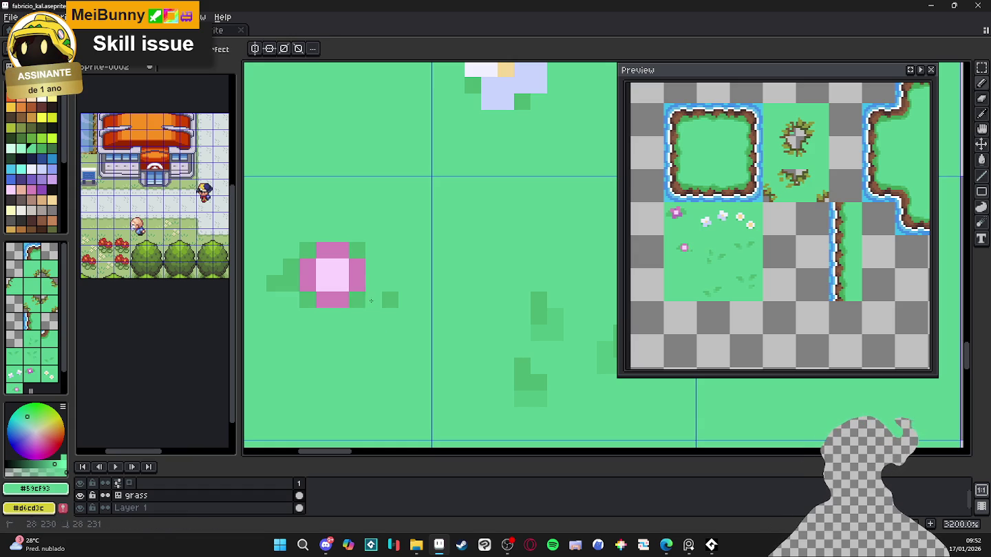
pyautogui.click(390, 299)
pyautogui.moveTo(290, 283); pyautogui.dragTo(273, 283)
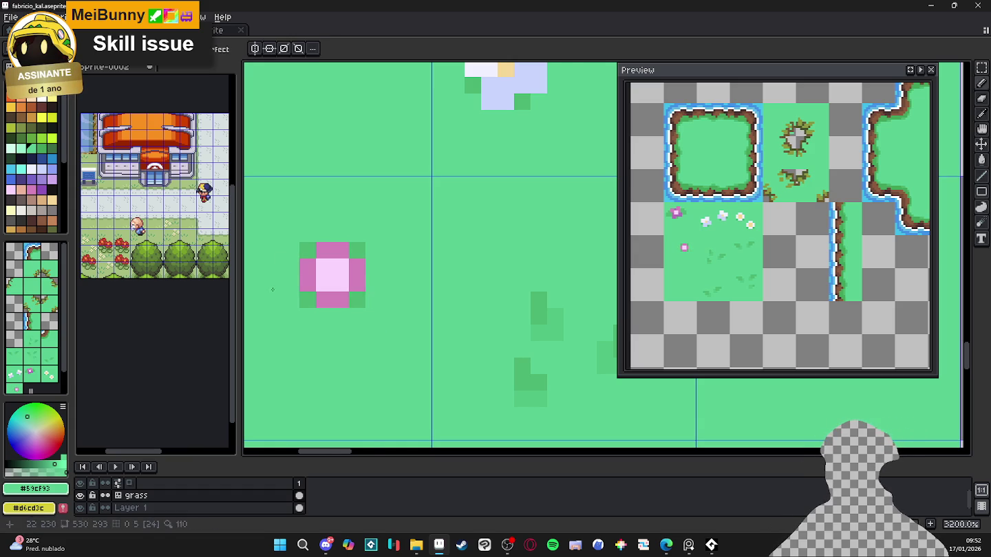
pyautogui.scroll(-3, 271, 288)
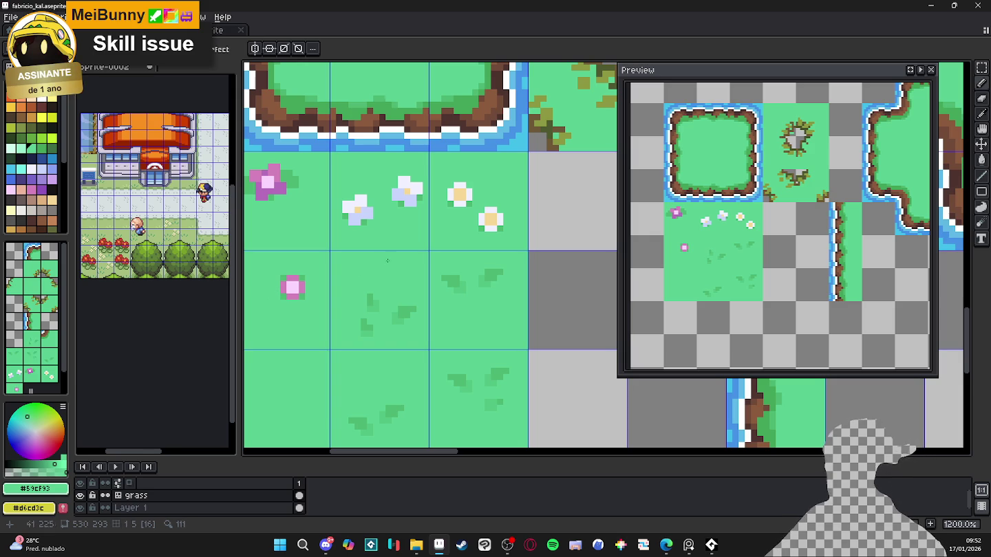
pyautogui.scroll(-2, 458, 227)
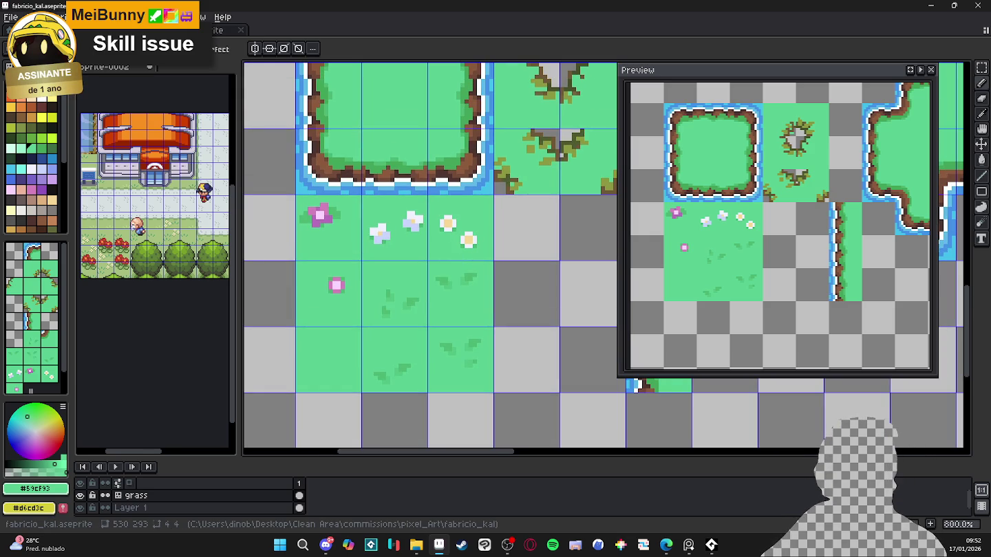
# - Marquee-select the tile around the large pink flower and clear it
pyautogui.scroll(-5, 481, 251)
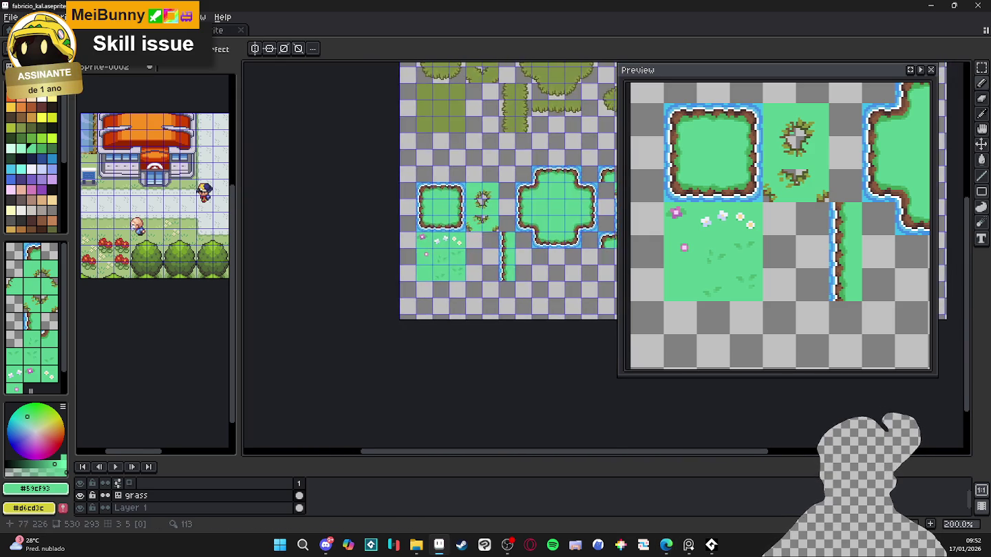
pyautogui.scroll(2, 481, 251)
pyautogui.scroll(1, 481, 250)
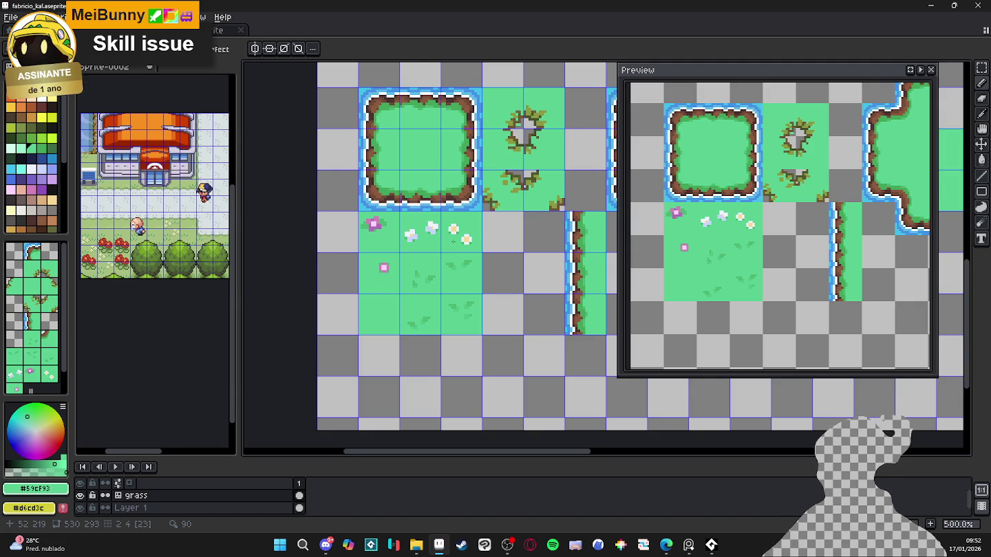
pyautogui.scroll(1, 453, 240)
pyautogui.scroll(1, 455, 239)
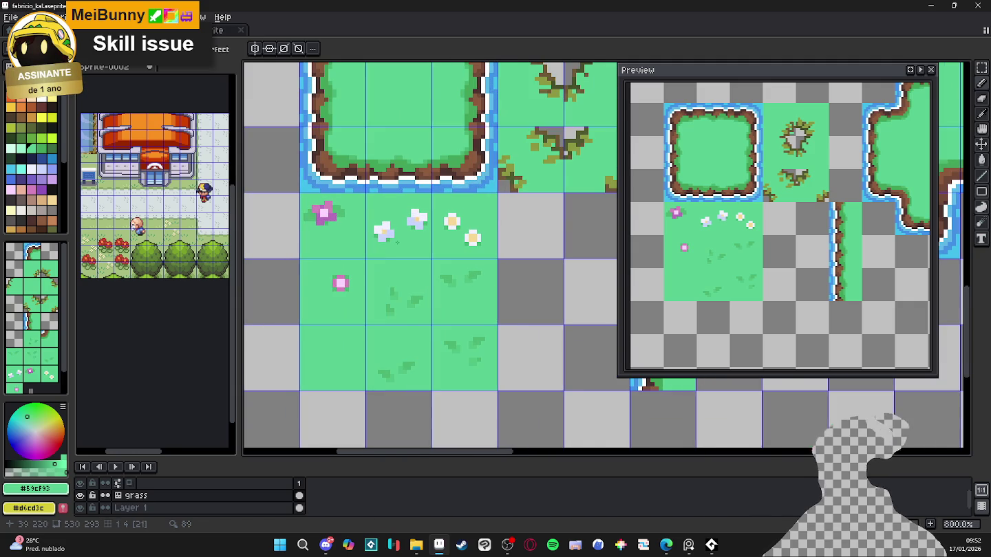
pyautogui.scroll(1, 398, 240)
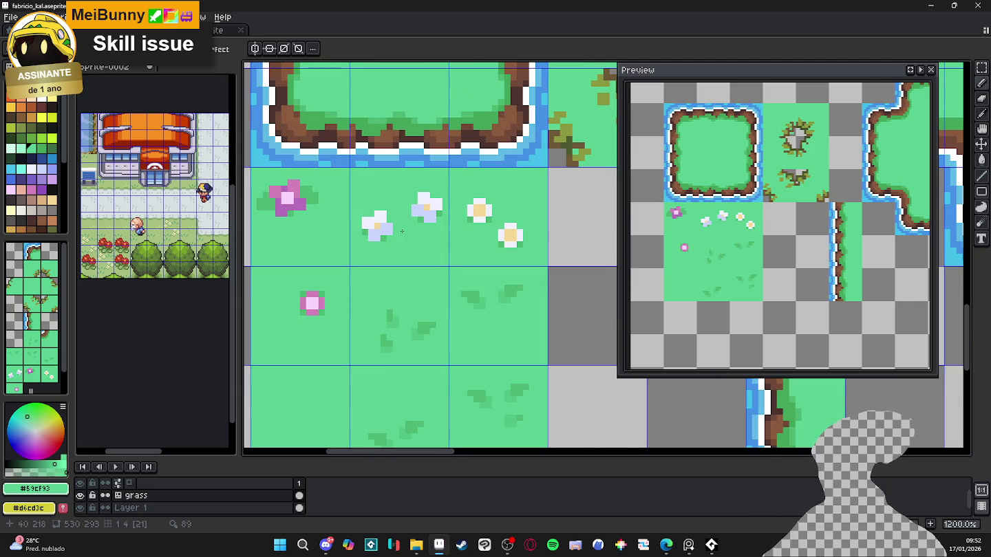
pyautogui.press('m')
pyautogui.scroll(1, 287, 195)
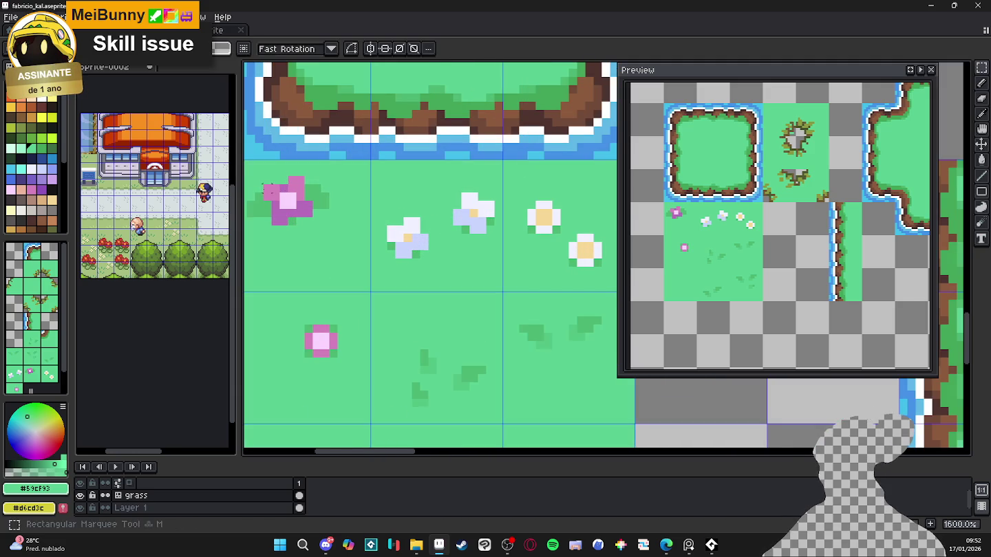
pyautogui.moveTo(250, 188); pyautogui.dragTo(343, 246)
pyautogui.moveTo(314, 201)
pyautogui.mouseDown()
pyautogui.moveTo(380, 219)
pyautogui.moveTo(338, 233)
pyautogui.mouseUp()
pyautogui.press('e')
pyautogui.scroll(-3, 337, 234)
# - Select the yellow-flower tile, delete its contents and deselect
pyautogui.press('m')
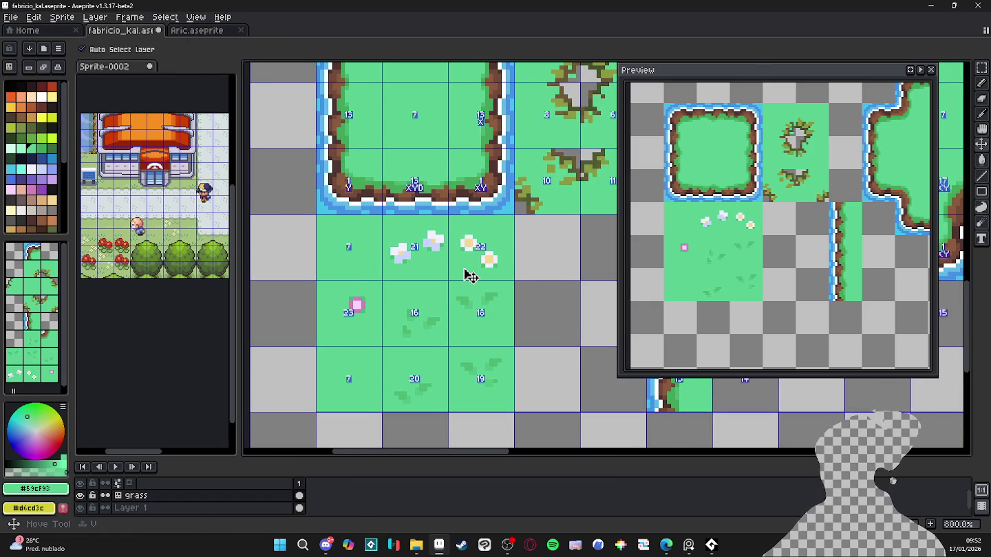
pyautogui.moveTo(463, 254); pyautogui.dragTo(482, 254)
pyautogui.press('Delete')
pyautogui.press('e')
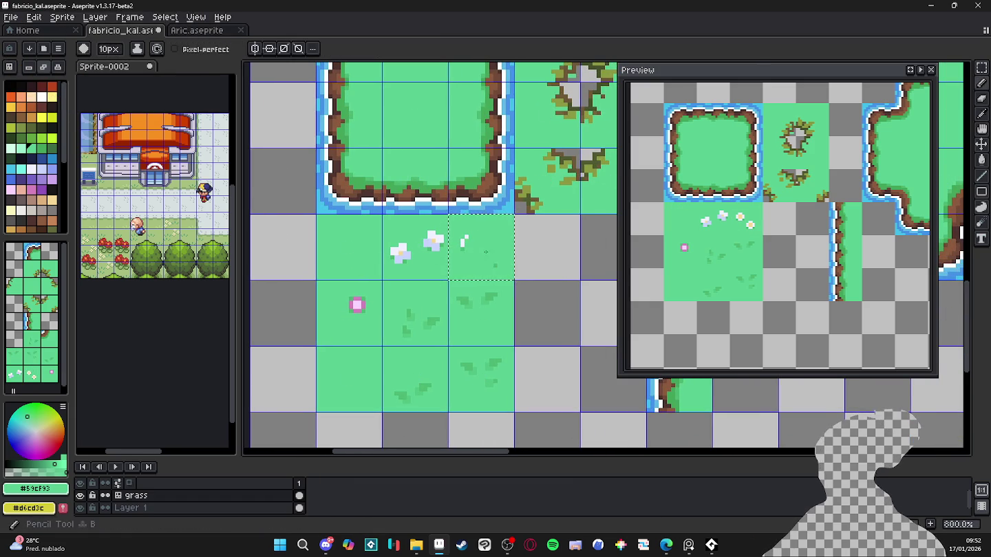
pyautogui.press('m')
pyautogui.hotkey('ctrl', 'd')
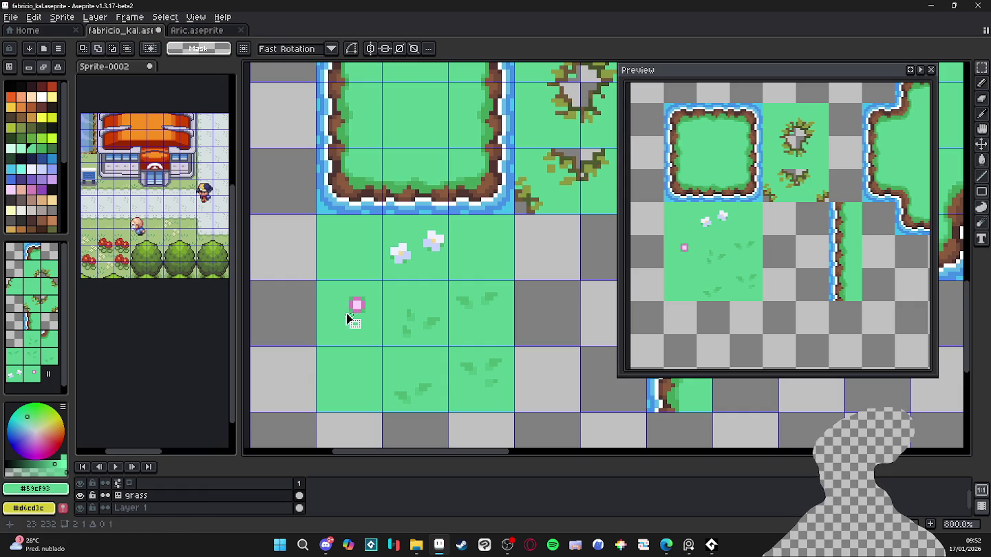
# - Delete the small pink flower from its tile and deselect
pyautogui.moveTo(349, 317); pyautogui.dragTo(347, 316)
pyautogui.press('i')
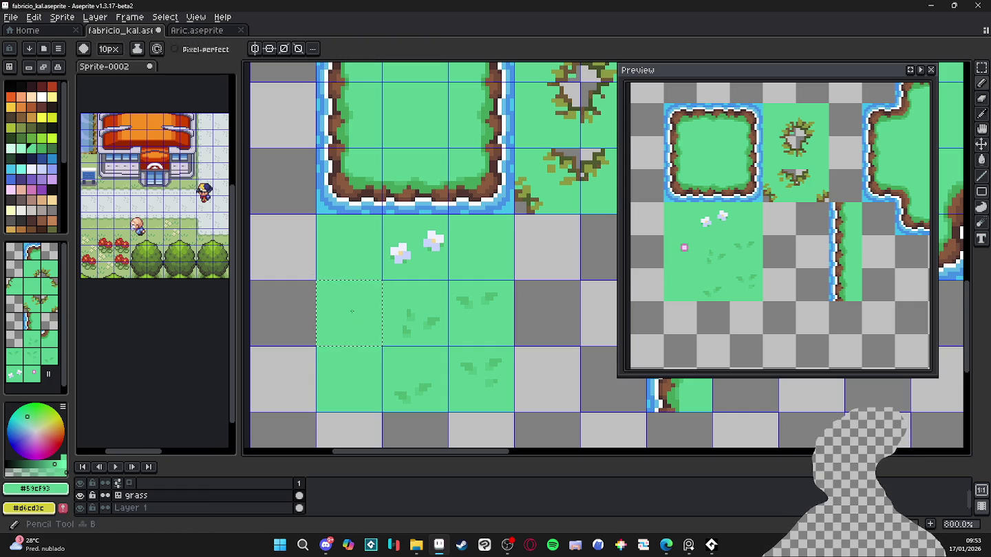
pyautogui.press('Delete')
pyautogui.hotkey('ctrl', 'd')
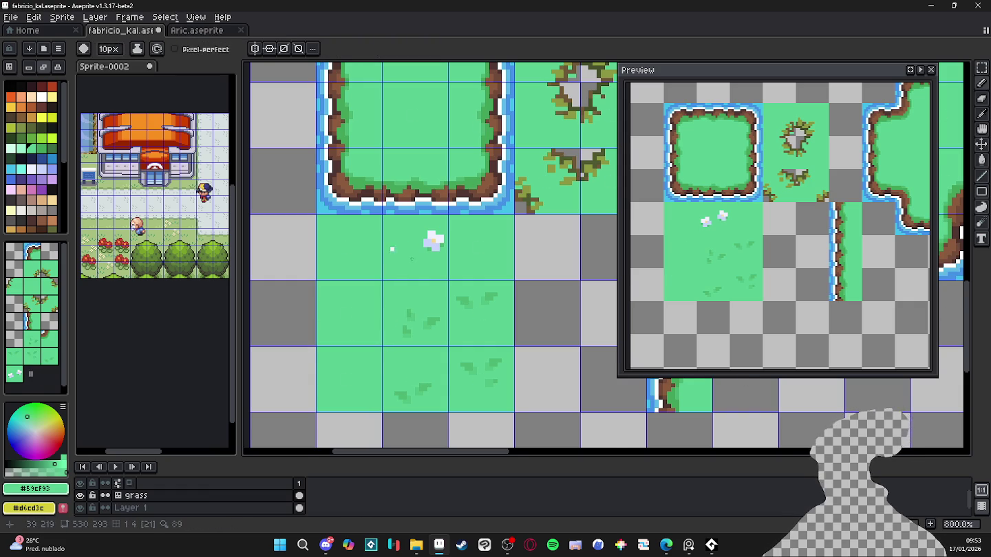
pyautogui.scroll(3, 413, 266)
# - Select the two-white-flower tile and drag a copy one tile to the left
pyautogui.press('v')
pyautogui.press('m')
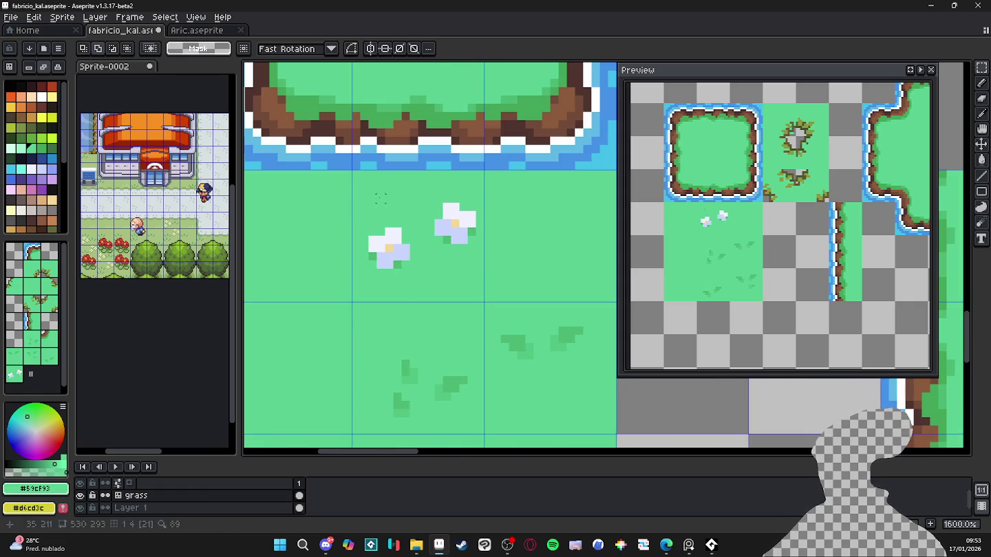
pyautogui.moveTo(438, 263); pyautogui.dragTo(390, 199)
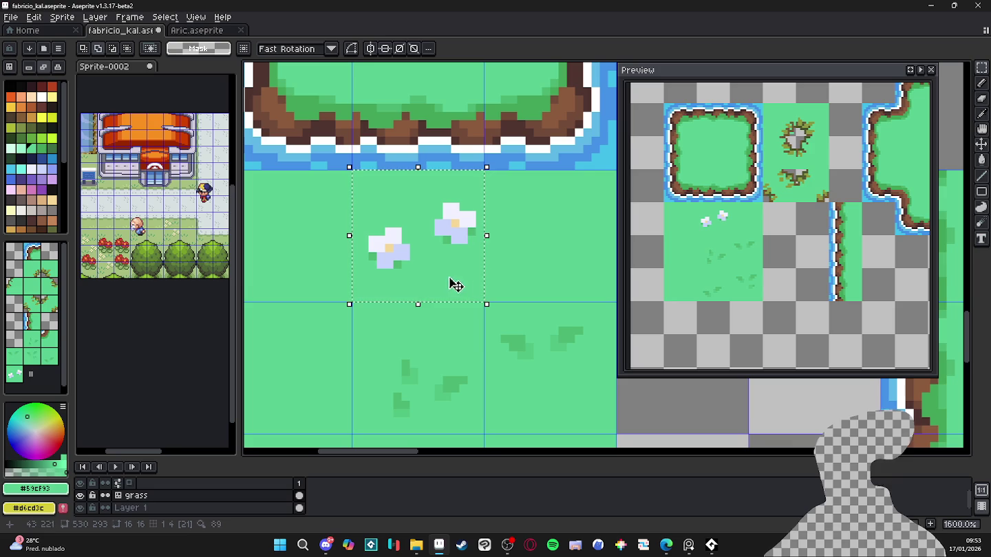
pyautogui.scroll(-1, 470, 278)
pyautogui.scroll(-2, 488, 285)
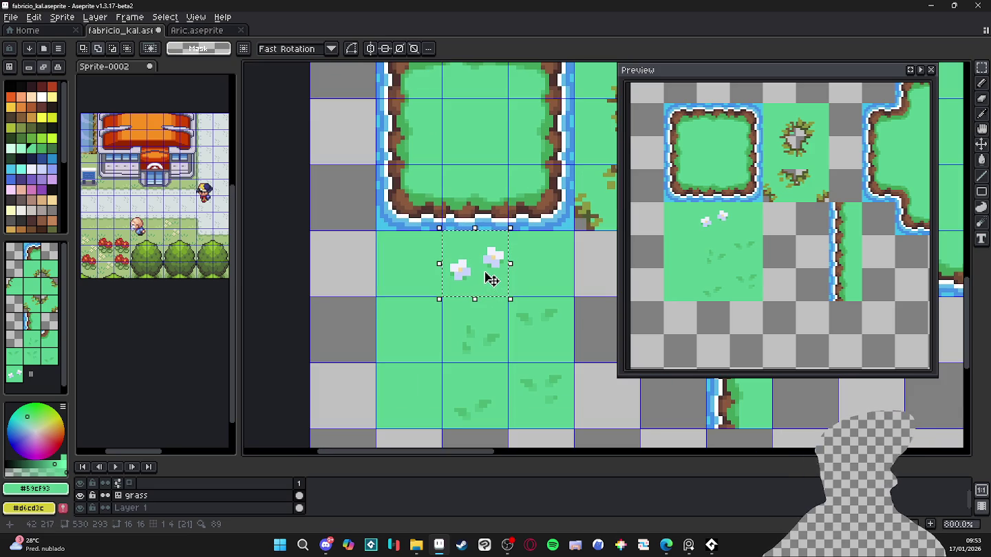
pyautogui.moveTo(491, 278); pyautogui.dragTo(425, 278)
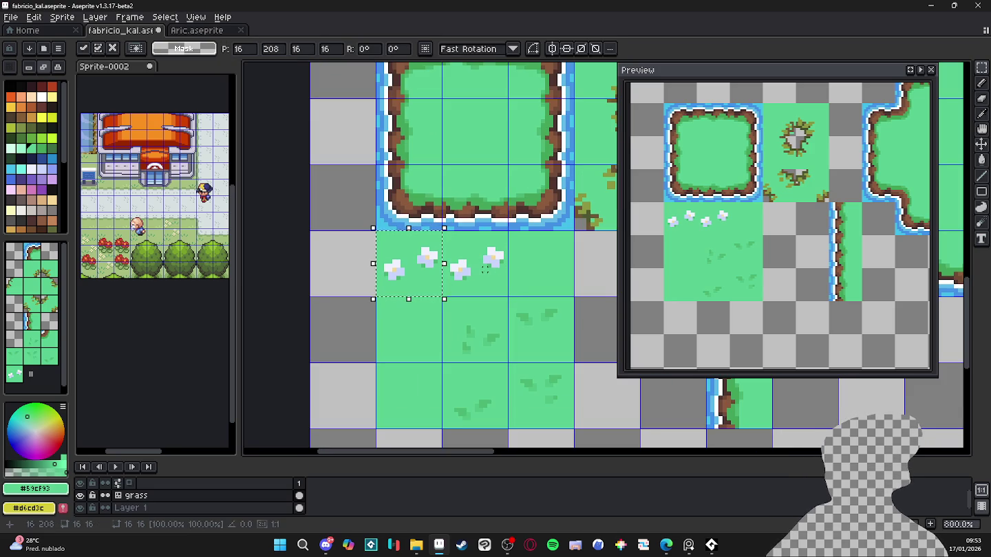
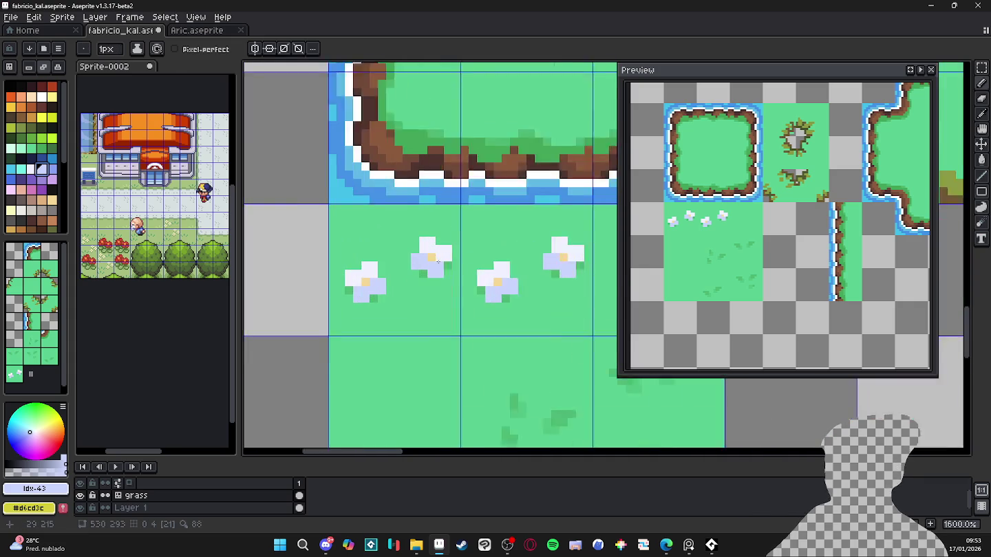
pyautogui.scroll(1, 445, 244)
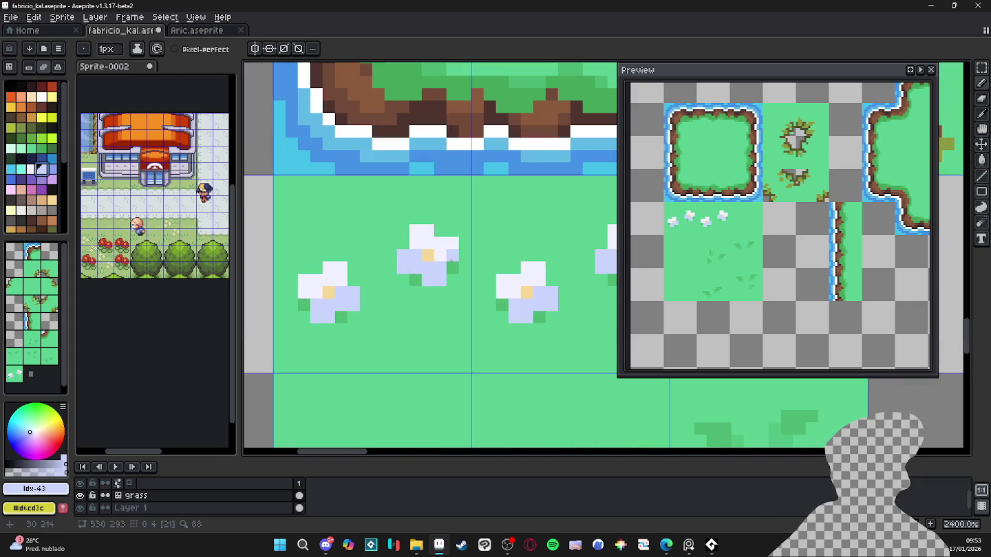
# - With a 2px pencil, repaint the left flower's lower petals white
pyautogui.press('+')
pyautogui.scroll(-2, 447, 258)
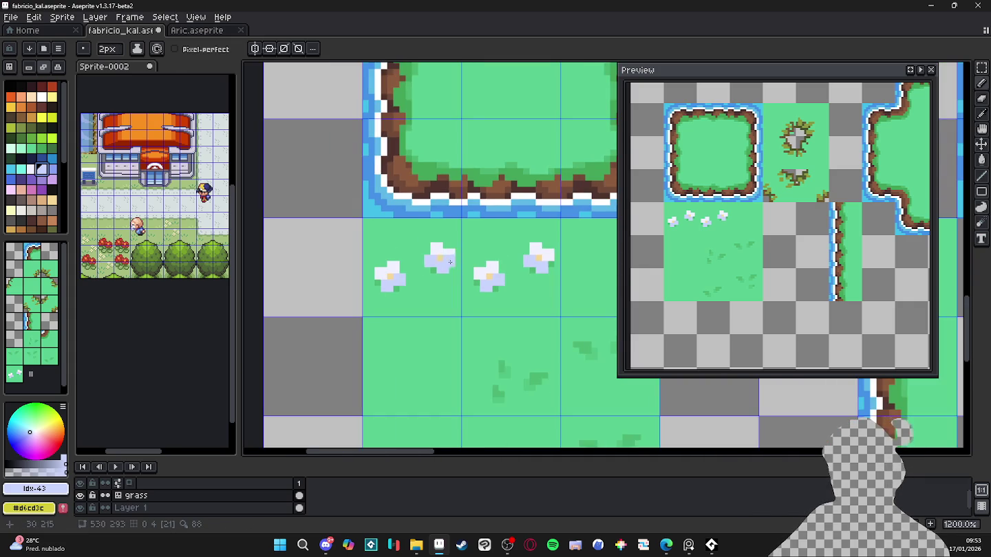
pyautogui.moveTo(430, 272); pyautogui.dragTo(362, 274)
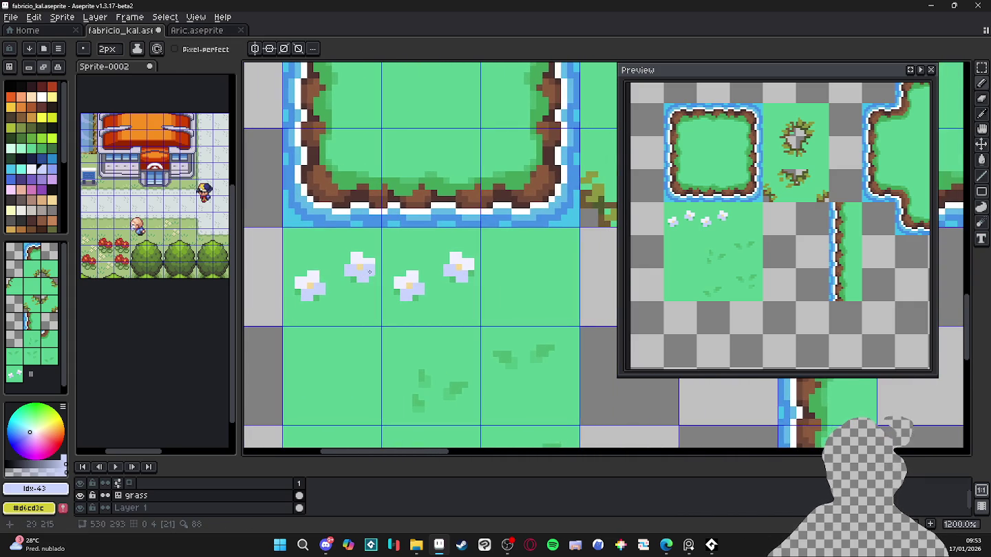
pyautogui.scroll(1, 364, 272)
pyautogui.keyDown('alt'); pyautogui.click(337, 278); pyautogui.keyUp('alt')
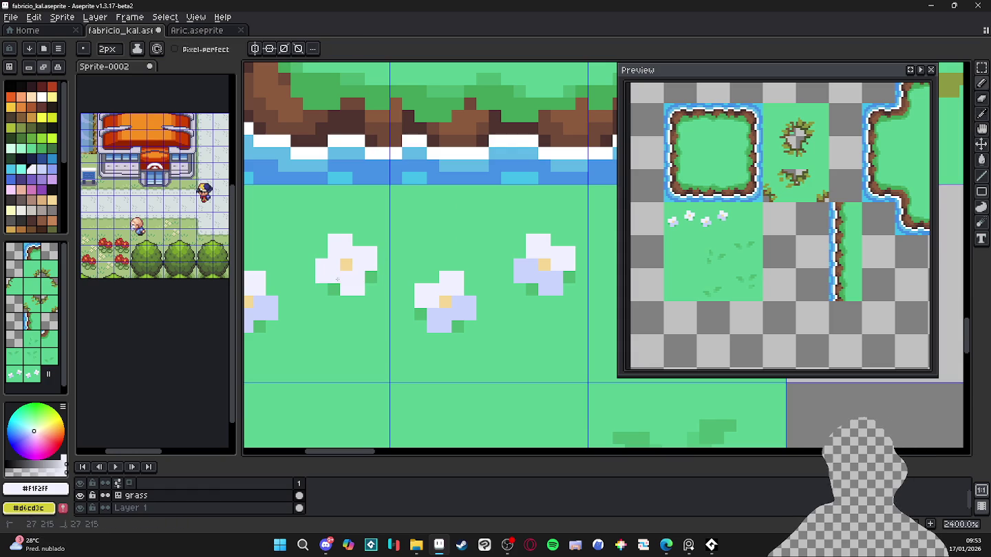
pyautogui.scroll(-1, 337, 278)
pyautogui.scroll(2, 309, 289)
pyautogui.moveTo(284, 300); pyautogui.dragTo(449, 290)
pyautogui.scroll(-3, 296, 304)
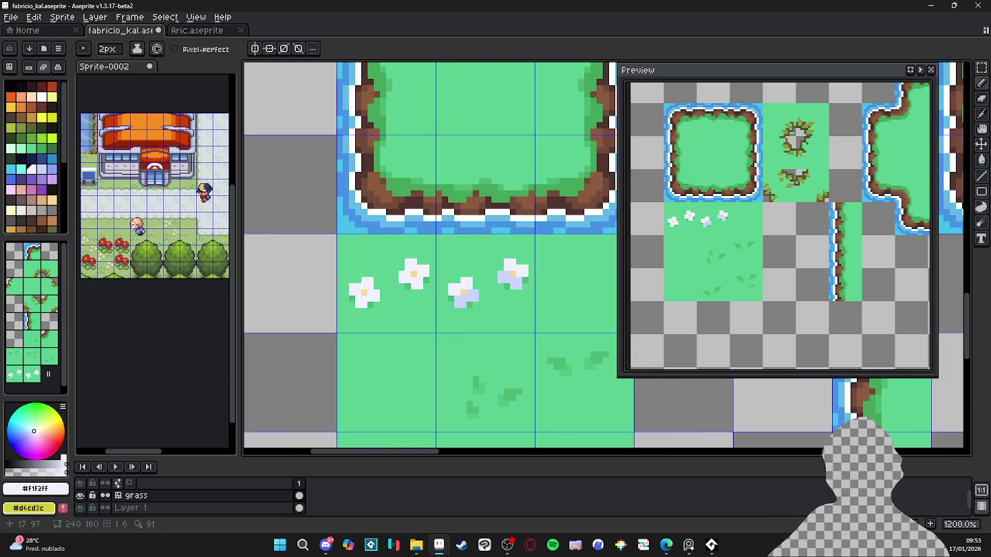
# - Paint the left flower's petals lavender, removing the stray pixels below it
pyautogui.keyDown('alt'); pyautogui.click(457, 298); pyautogui.keyUp('alt')
pyautogui.scroll(1, 387, 305)
pyautogui.click(362, 286)
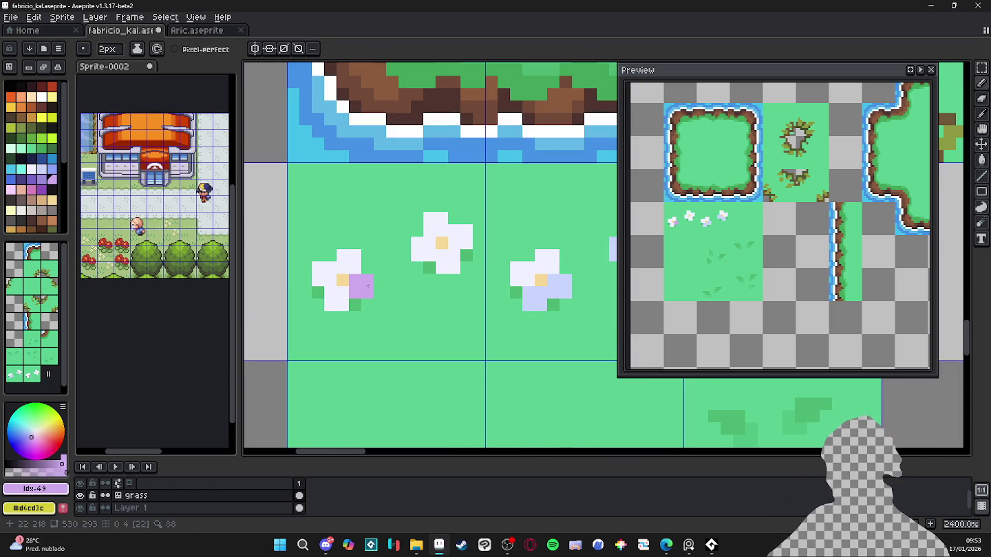
pyautogui.click(349, 261)
pyautogui.click(325, 274)
pyautogui.click(336, 303)
pyautogui.click(363, 311)
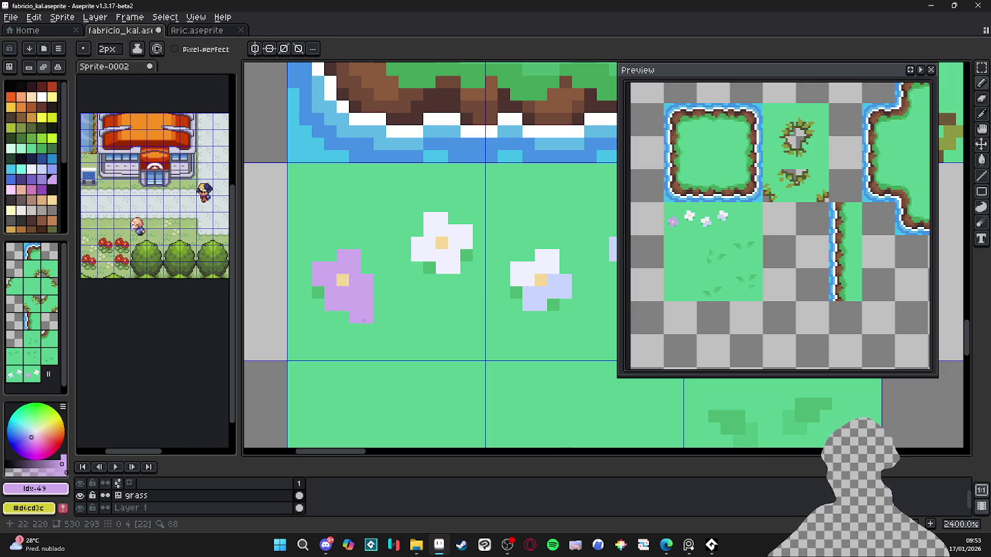
pyautogui.hotkey('ctrl', 'z')
# - Paint the middle flower's petals lavender
pyautogui.click(423, 249)
pyautogui.click(435, 224)
pyautogui.click(461, 238)
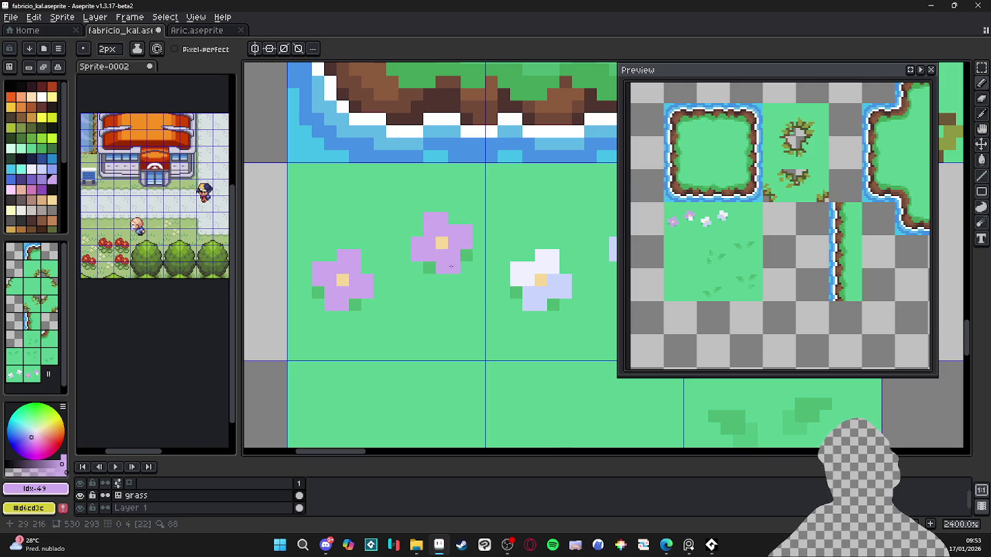
pyautogui.scroll(-3, 450, 267)
pyautogui.scroll(2, 428, 288)
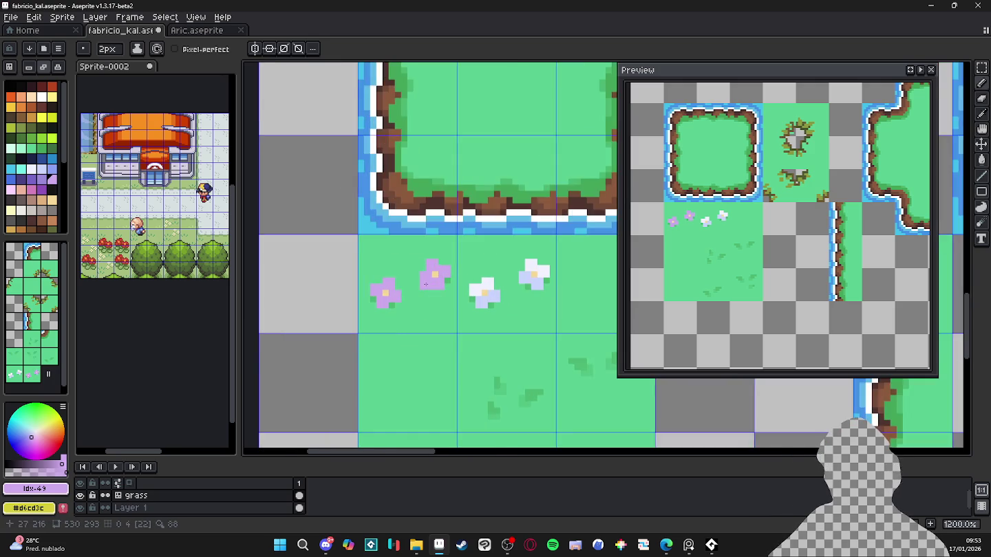
pyautogui.scroll(1, 428, 289)
# - Try dark purple, then brown, for the left flower's centre with a 1px pencil
pyautogui.press('-')
pyautogui.click(44, 196)
pyautogui.click(363, 307)
pyautogui.click(487, 282)
pyautogui.hotkey('ctrl', 'z')
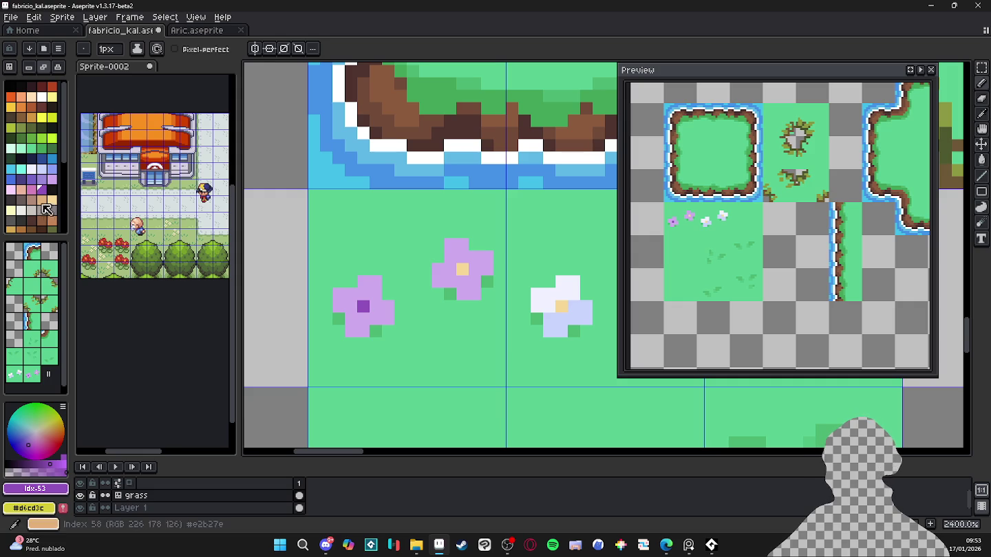
pyautogui.click(30, 200)
pyautogui.click(474, 332)
pyautogui.click(364, 307)
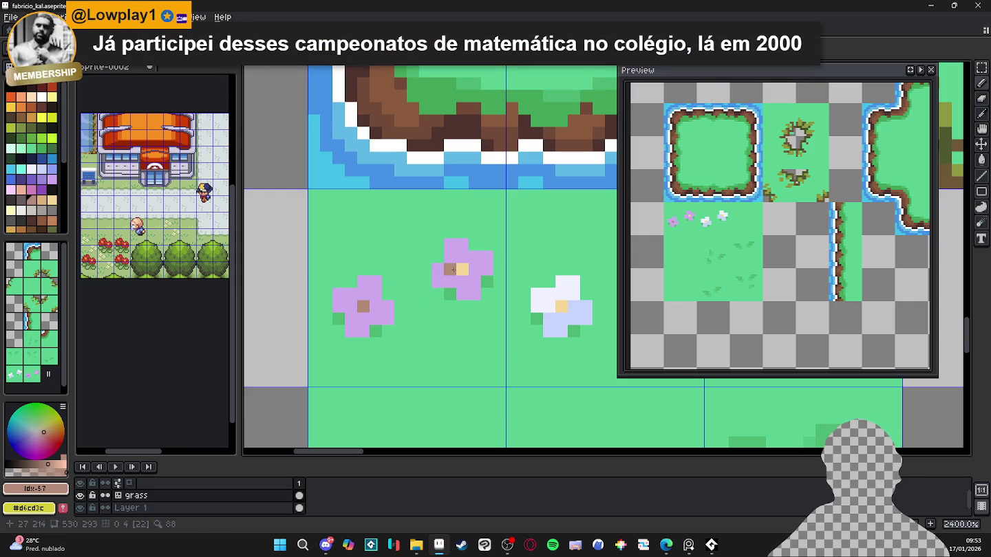
# - Make the centres of the left and middle flowers yellow
pyautogui.click(42, 117)
pyautogui.click(363, 307)
pyautogui.click(462, 269)
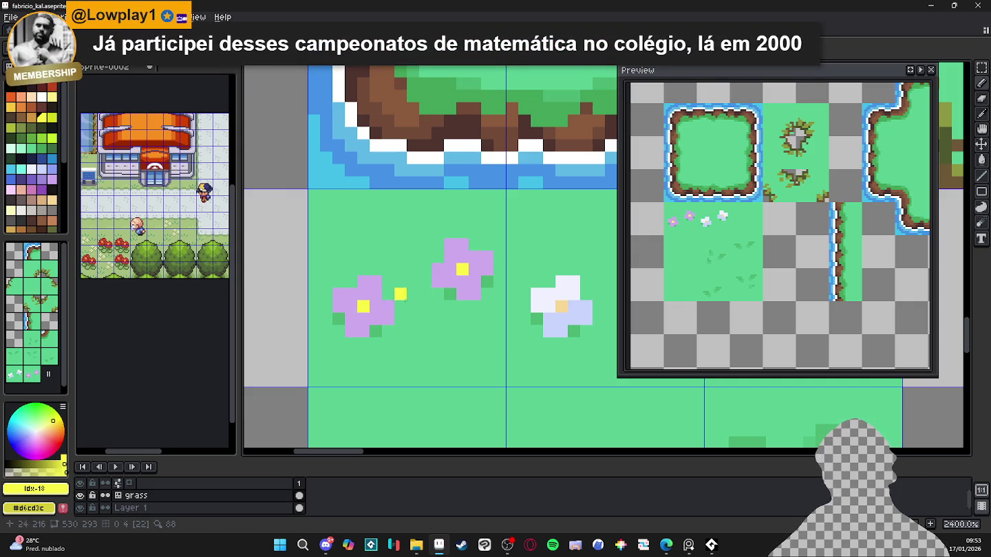
pyautogui.scroll(-3, 446, 340)
pyautogui.scroll(-2, 447, 372)
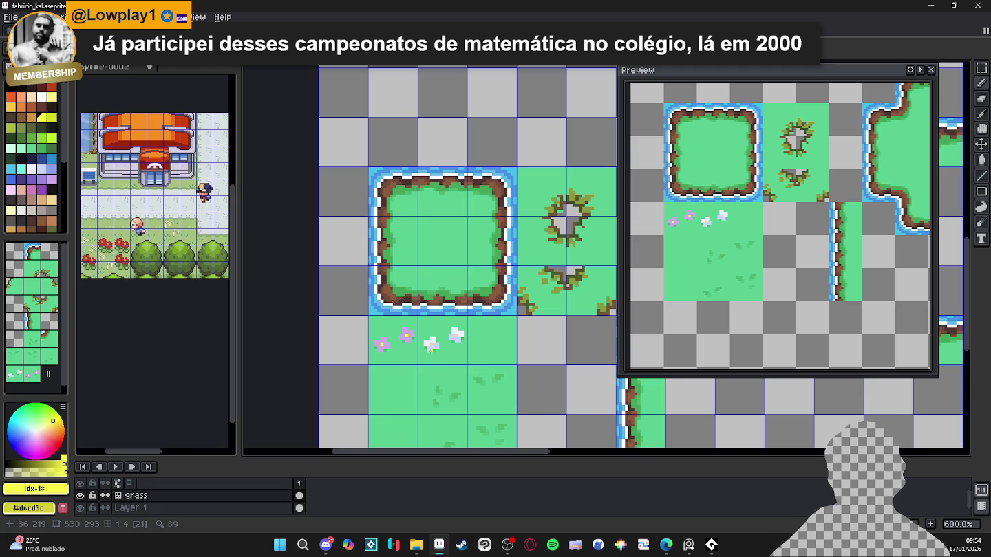
# - Pick the grass green colour and undo the last pencil stroke
pyautogui.scroll(3, 421, 338)
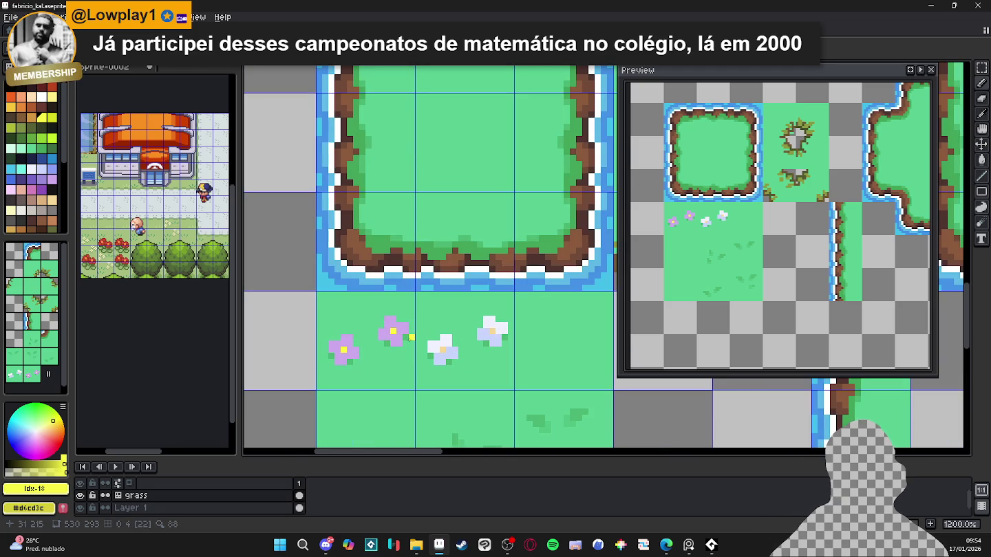
pyautogui.keyDown('alt'); pyautogui.click(412, 337); pyautogui.keyUp('alt')
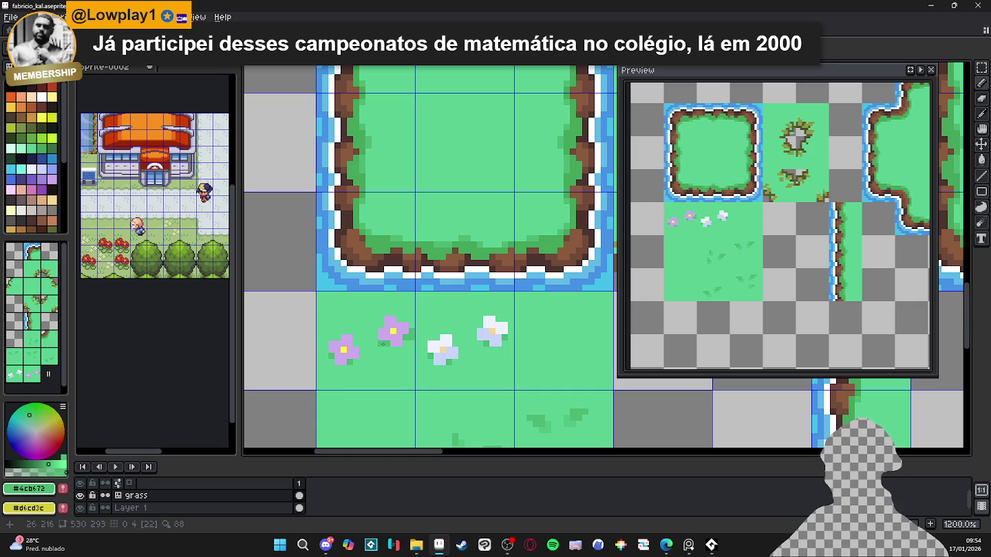
pyautogui.hotkey('ctrl', 'z')
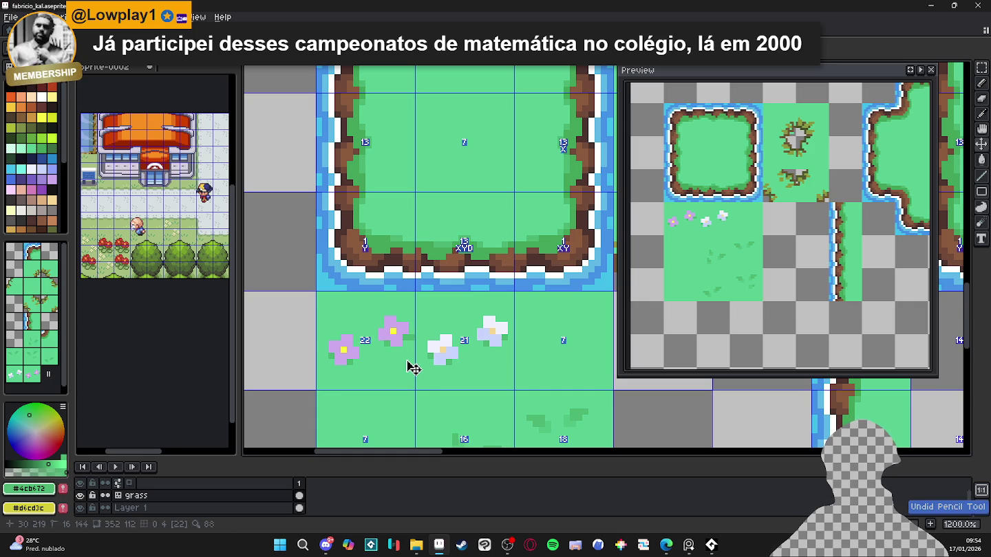
pyautogui.scroll(-2, 407, 359)
pyautogui.scroll(-1, 419, 361)
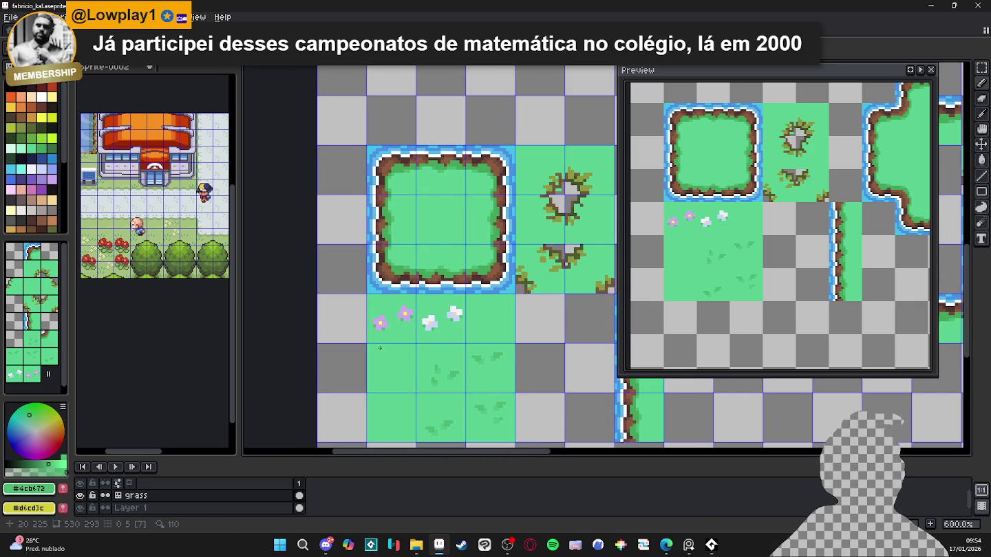
pyautogui.scroll(3, 380, 348)
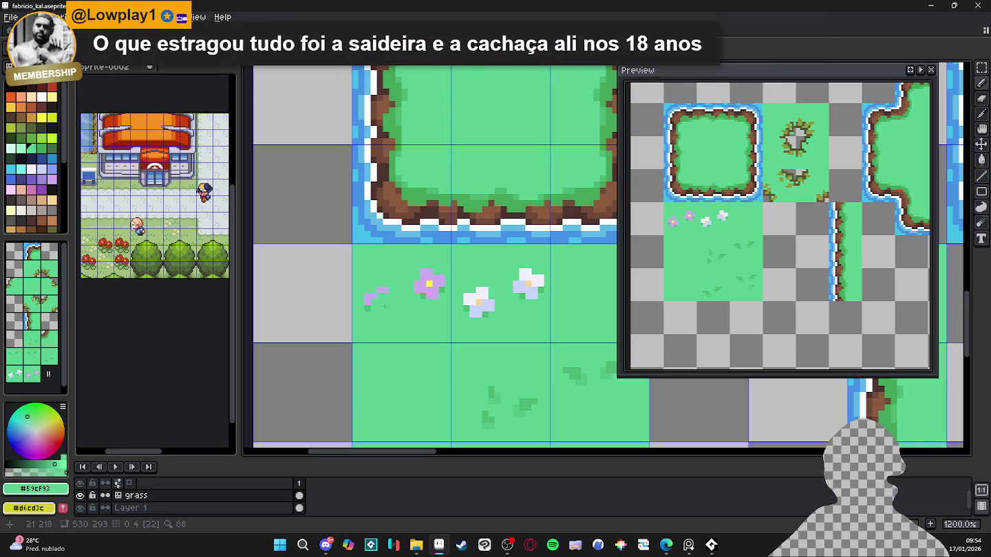
# - Move the purple flower down-left and fill the hole above it with grass green
pyautogui.hotkey('ctrl', 'z')
pyautogui.scroll(3, 427, 285)
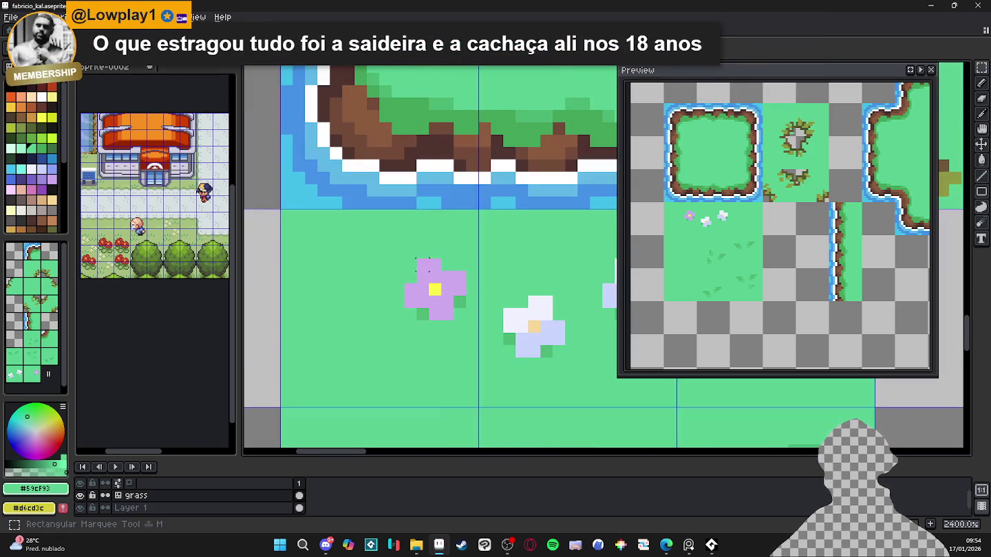
pyautogui.moveTo(406, 260)
pyautogui.mouseDown()
pyautogui.moveTo(465, 320)
pyautogui.moveTo(409, 337)
pyautogui.moveTo(434, 337)
pyautogui.mouseUp()
pyautogui.hotkey('ctrl', 'd')
pyautogui.press('g')
pyautogui.click(436, 267)
pyautogui.scroll(-4, 420, 326)
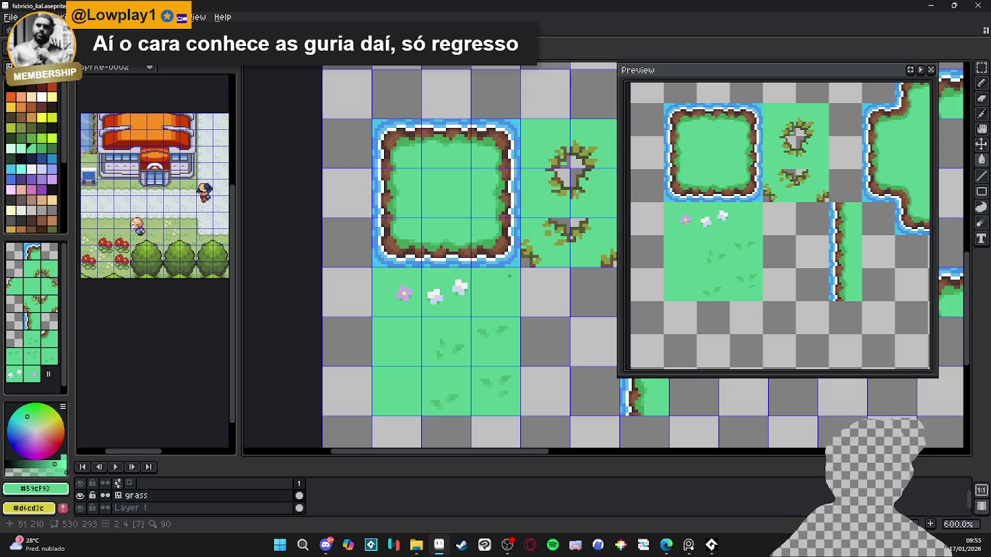
pyautogui.scroll(-1, 475, 298)
# - Paint the left flower's lower-left petals pink
pyautogui.scroll(1, 417, 288)
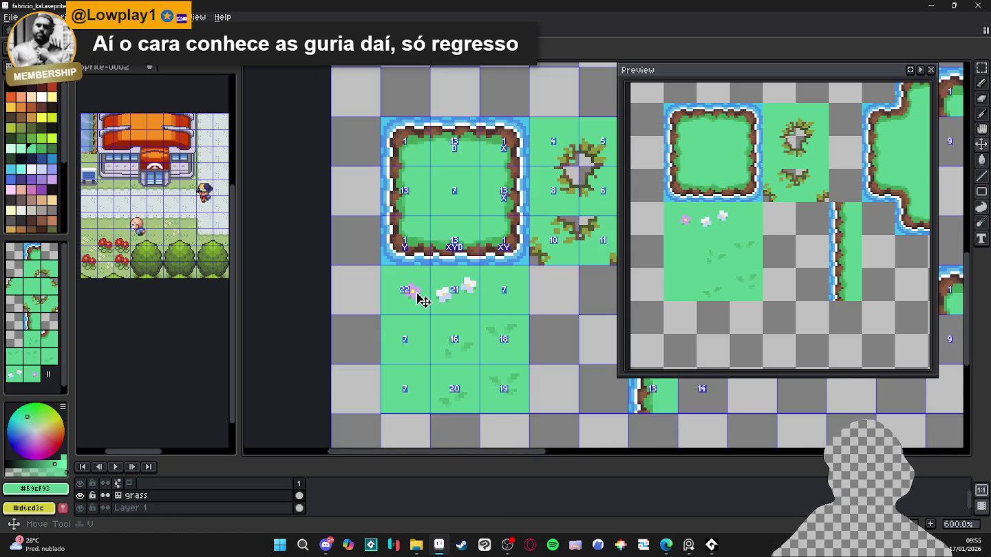
pyautogui.scroll(4, 419, 289)
pyautogui.keyDown('alt'); pyautogui.click(417, 290); pyautogui.keyUp('alt')
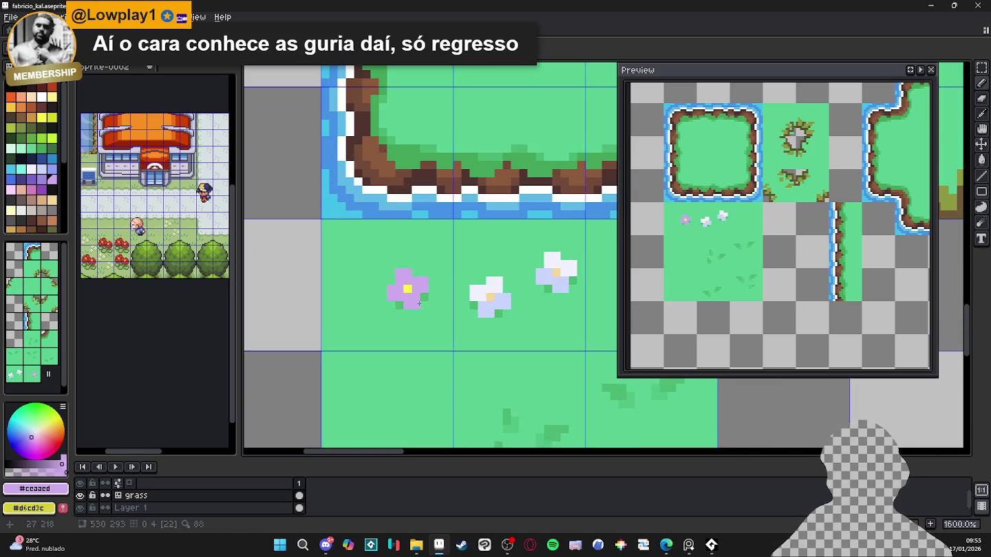
pyautogui.click(47, 199)
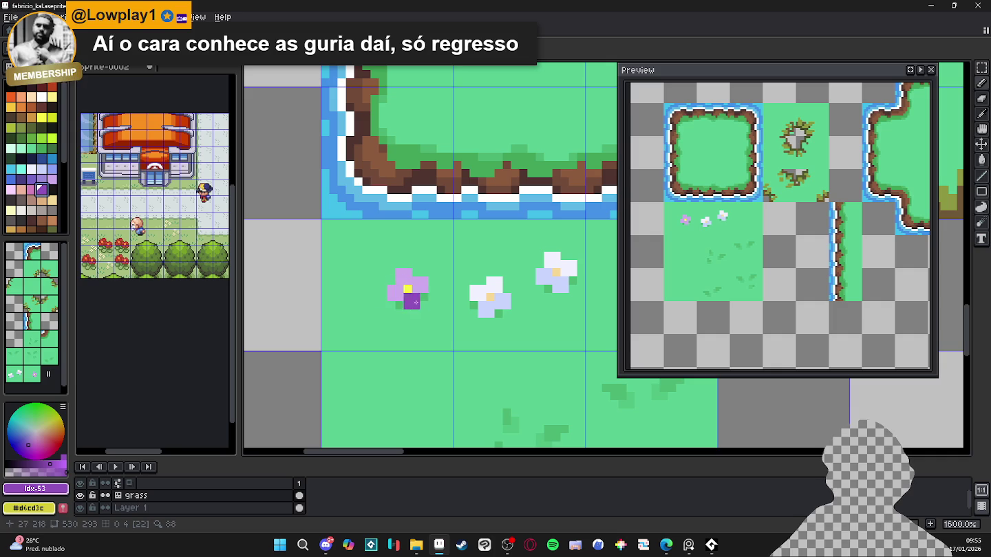
pyautogui.click(36, 196)
pyautogui.moveTo(399, 293); pyautogui.dragTo(421, 309)
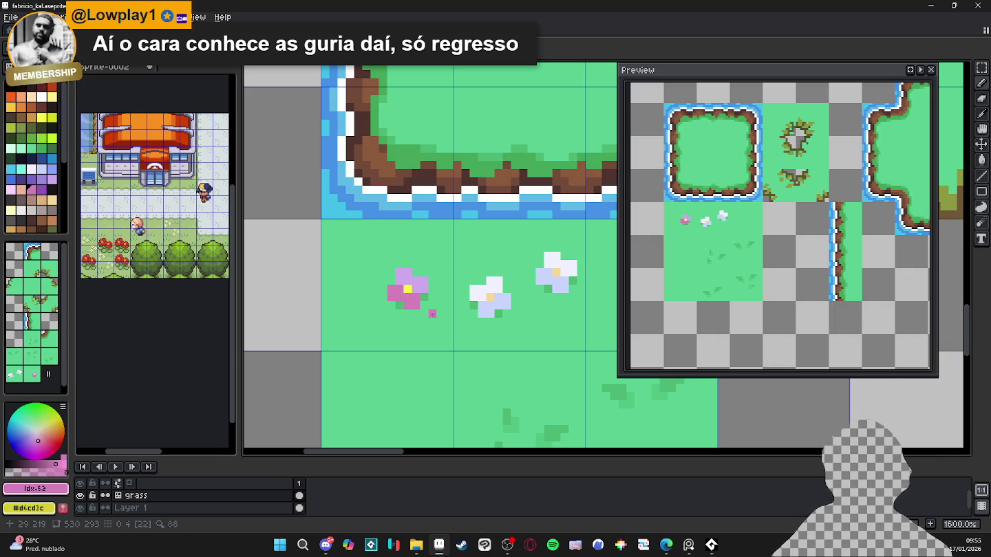
# - Move the pink flower two pixels up and right
pyautogui.scroll(-1, 432, 314)
pyautogui.scroll(3, 432, 313)
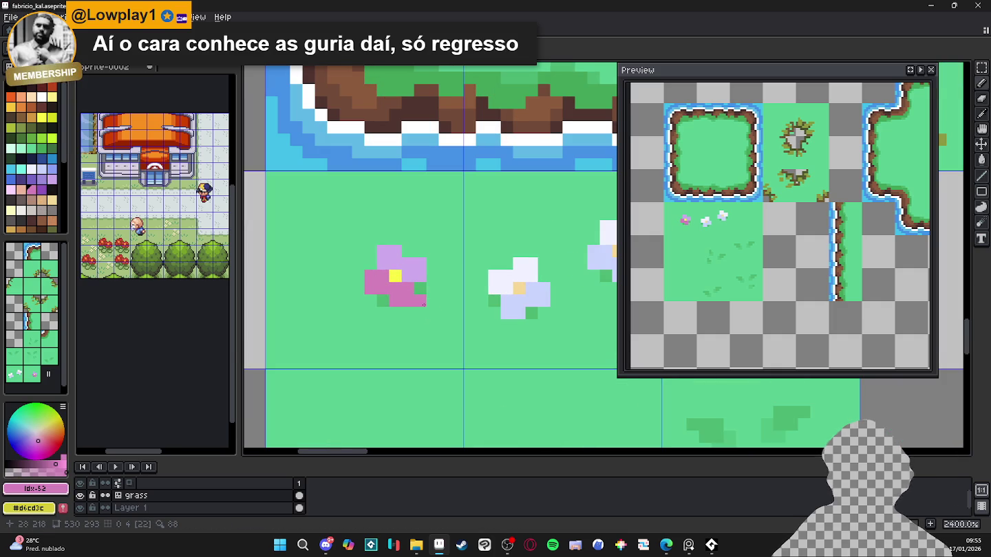
pyautogui.moveTo(368, 249); pyautogui.dragTo(421, 303)
pyautogui.moveTo(386, 273); pyautogui.dragTo(411, 249)
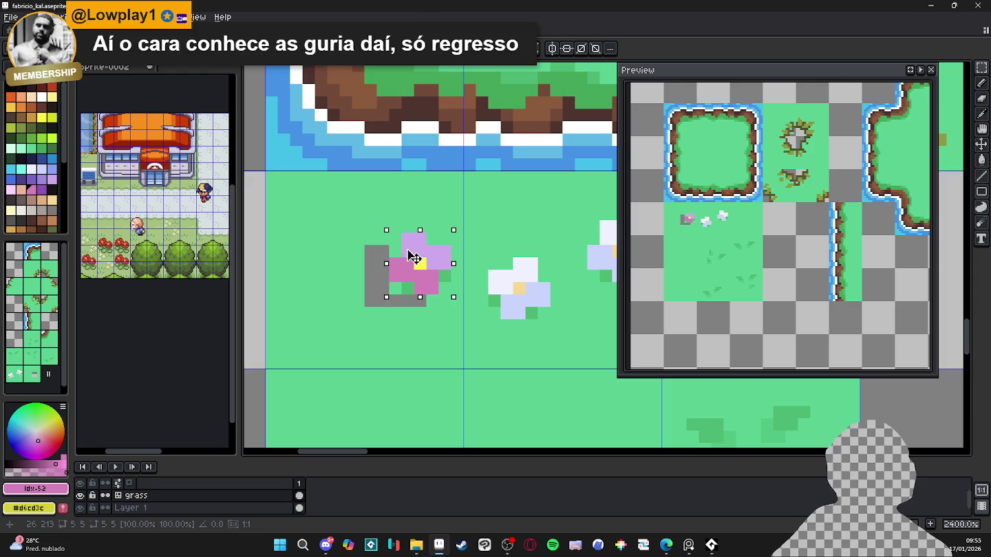
pyautogui.press('Return')
# - Fill the gap below the moved flower with grass green
pyautogui.keyDown('alt'); pyautogui.click(400, 316); pyautogui.keyUp('alt')
pyautogui.moveTo(423, 296)
pyautogui.mouseDown()
pyautogui.moveTo(374, 296)
pyautogui.moveTo(377, 252)
pyautogui.moveTo(395, 262)
pyautogui.mouseUp()
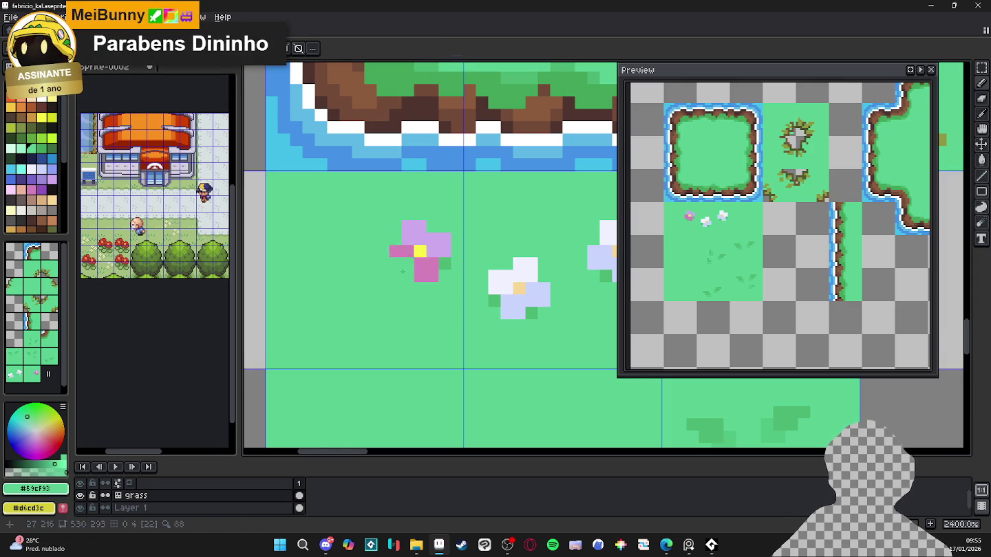
pyautogui.scroll(-3, 419, 286)
pyautogui.scroll(1, 409, 271)
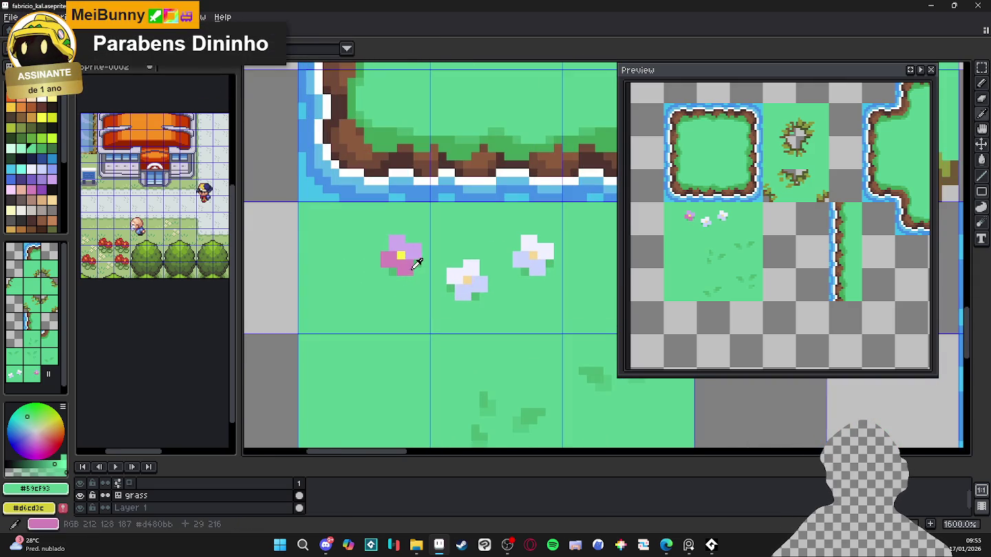
# - Sample the flower's pink and reselect the pink flower with a rectangular marquee
pyautogui.keyDown('alt'); pyautogui.click(408, 276); pyautogui.keyUp('alt')
pyautogui.press('m')
pyautogui.scroll(-4, 408, 275)
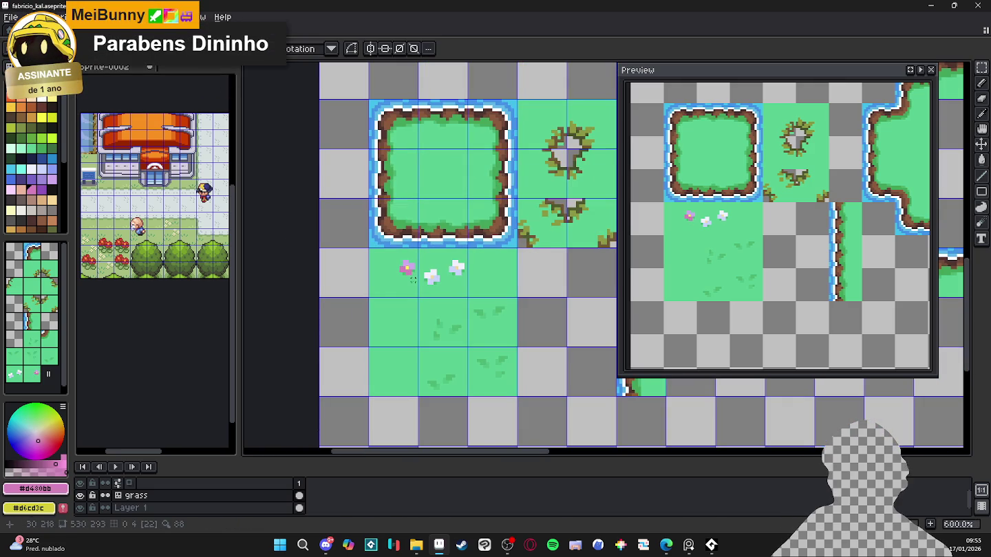
pyautogui.scroll(4, 407, 273)
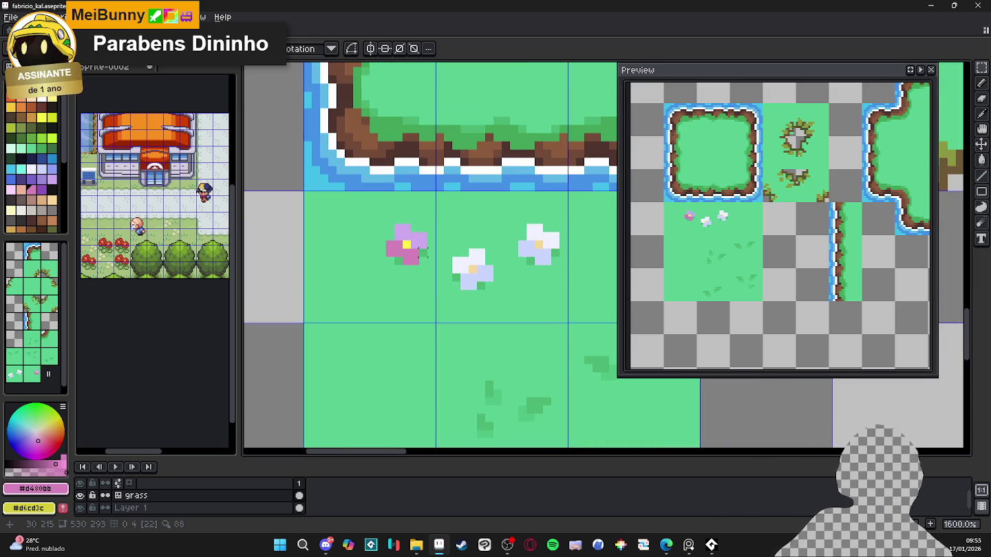
pyautogui.scroll(-3, 408, 275)
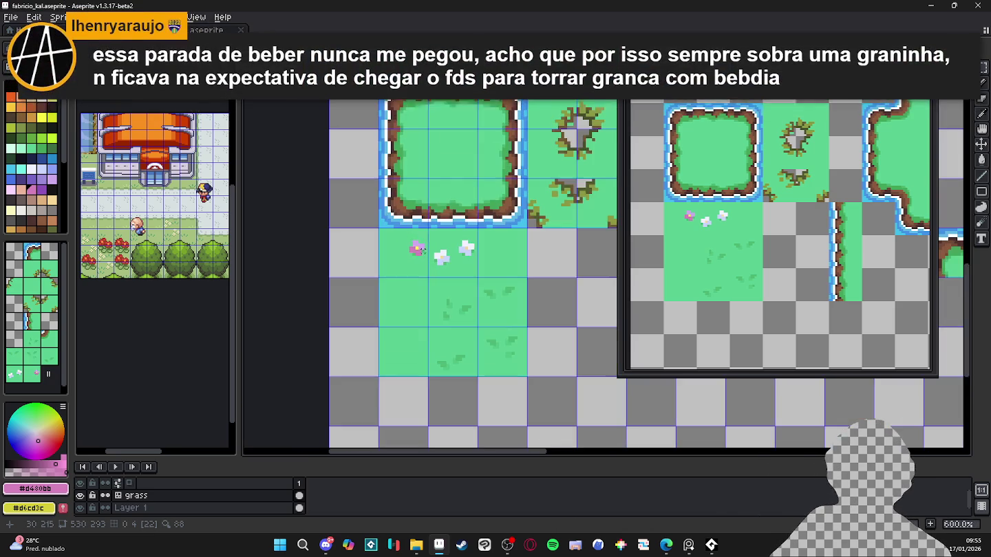
pyautogui.scroll(-2, 417, 257)
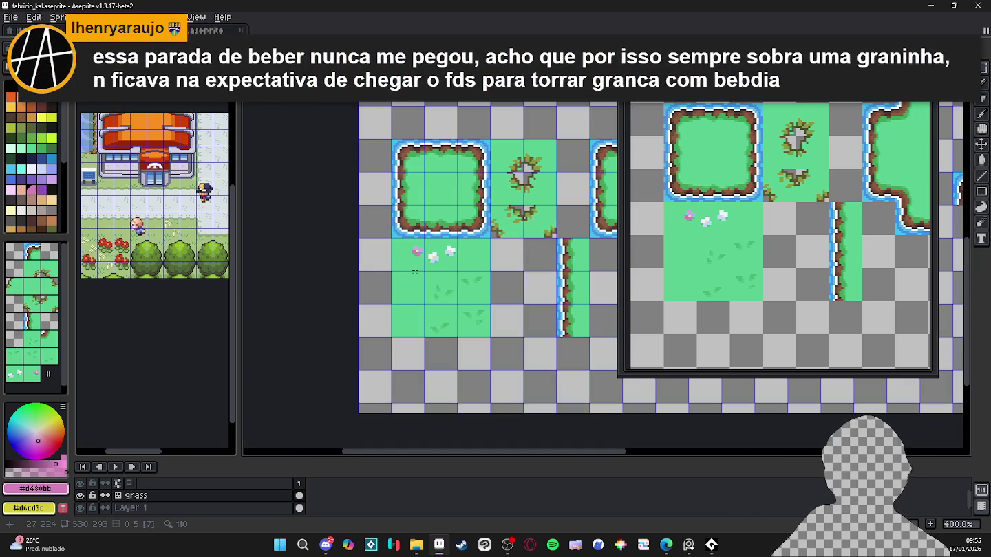
pyautogui.scroll(2, 417, 272)
pyautogui.scroll(1, 376, 266)
pyautogui.scroll(1, 385, 253)
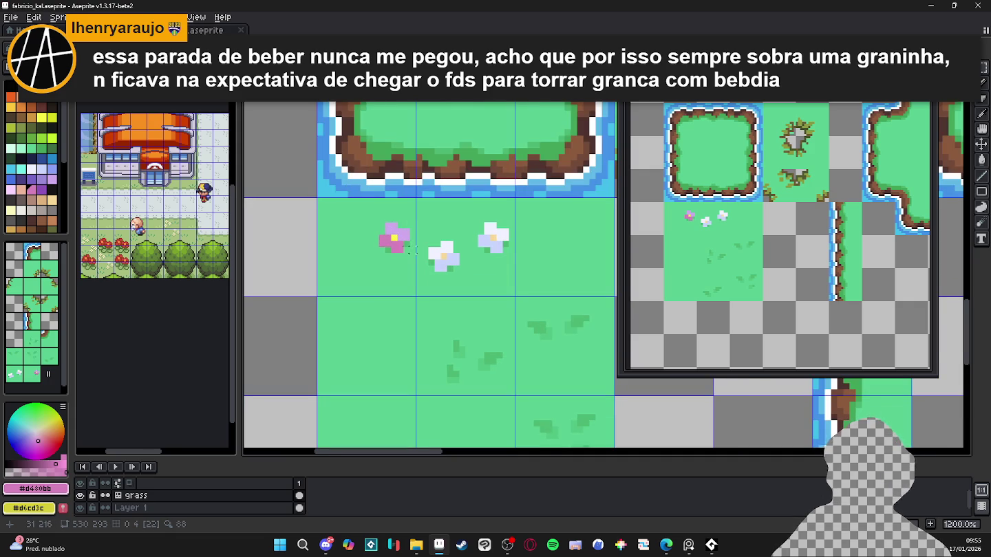
pyautogui.scroll(-3, 407, 251)
pyautogui.scroll(3, 412, 253)
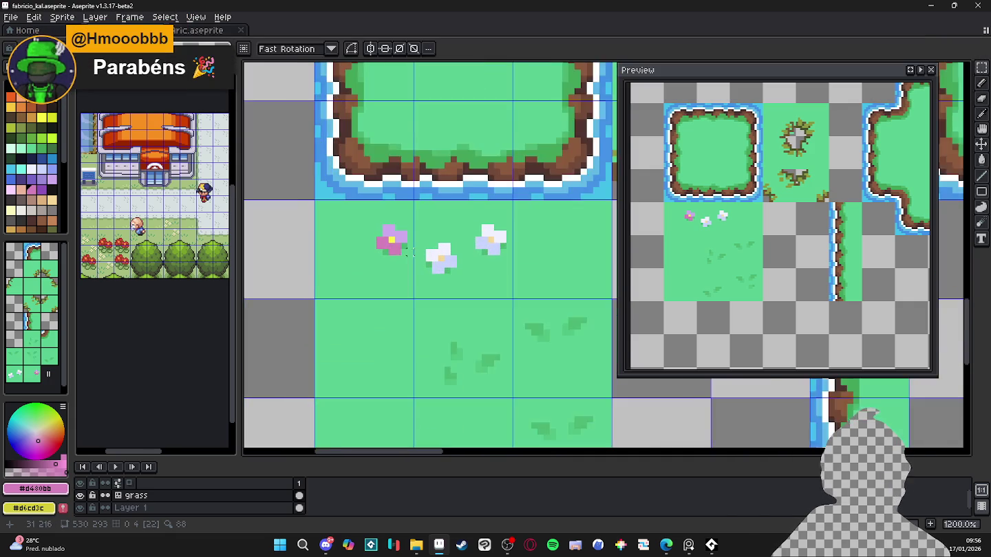
pyautogui.scroll(1, 412, 254)
pyautogui.moveTo(407, 259); pyautogui.dragTo(363, 214)
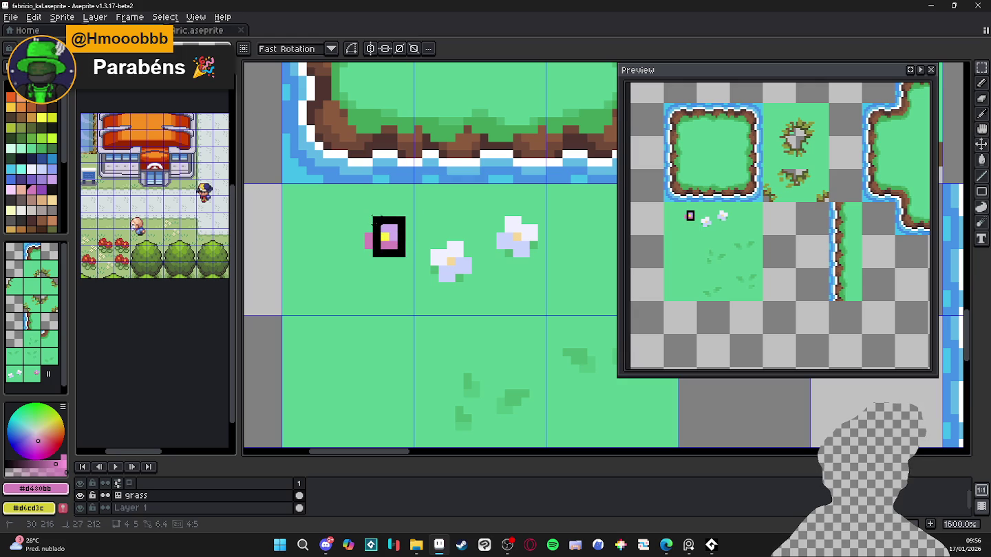
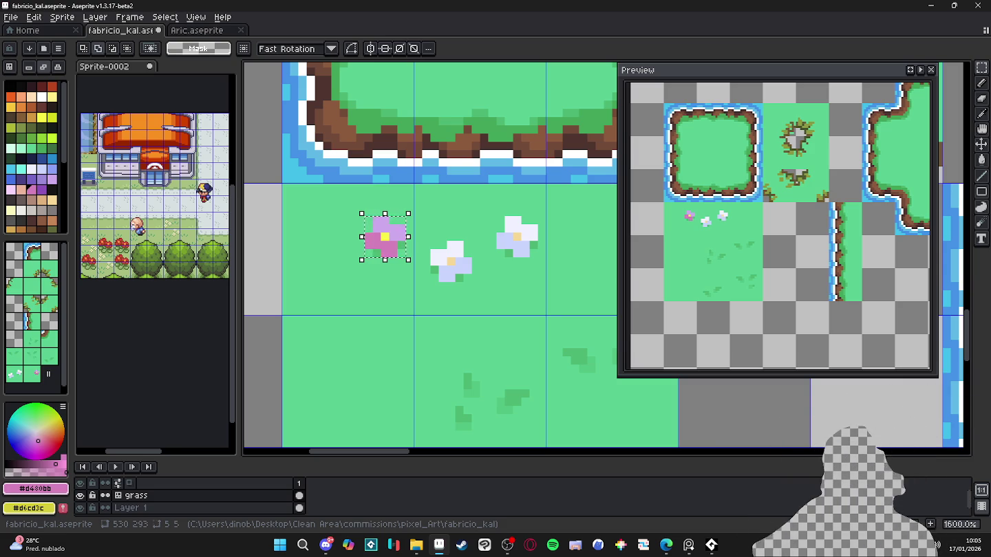
# - Select the Pencil and pan the canvas to view the whole grass tileset
pyautogui.scroll(-3, 467, 319)
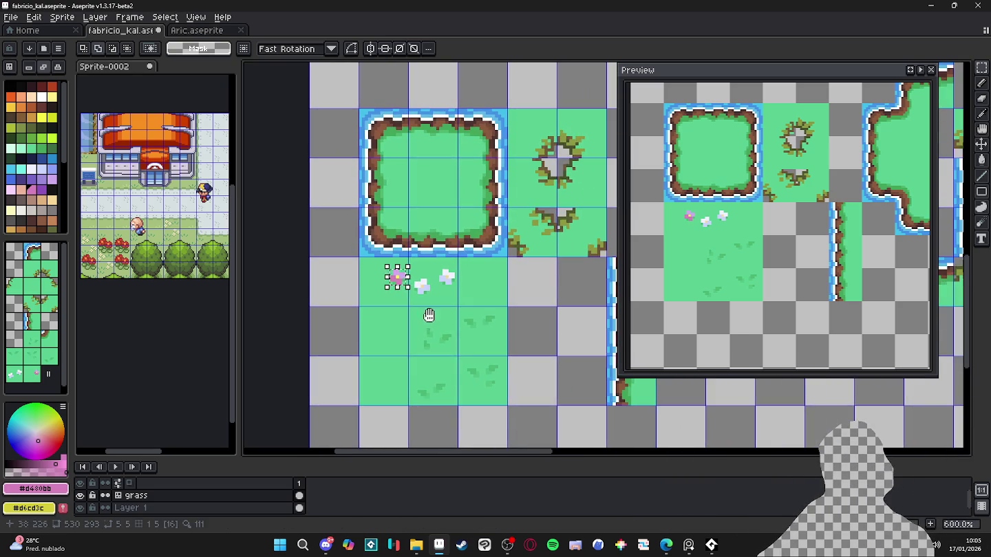
pyautogui.press('b')
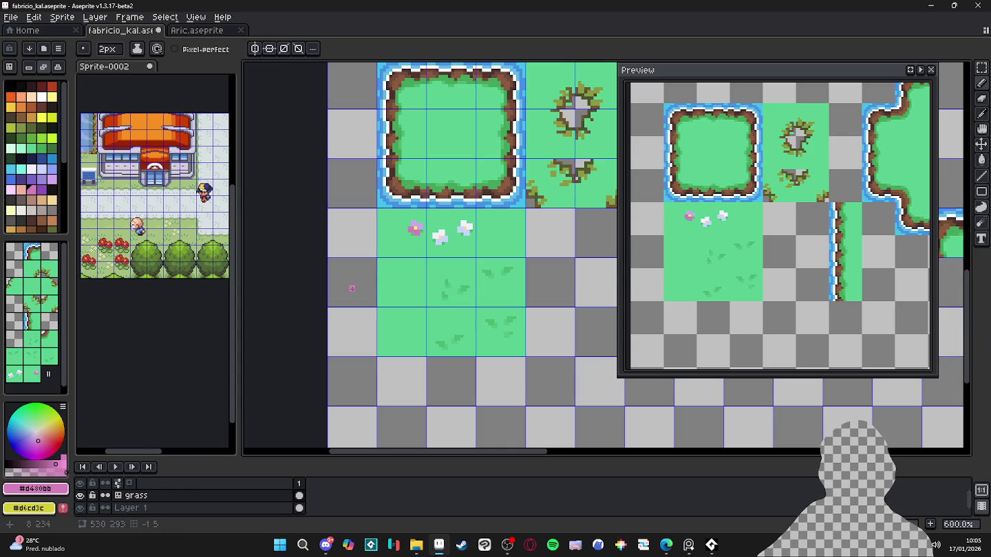
pyautogui.scroll(1, 409, 295)
pyautogui.press('v')
pyautogui.press('b')
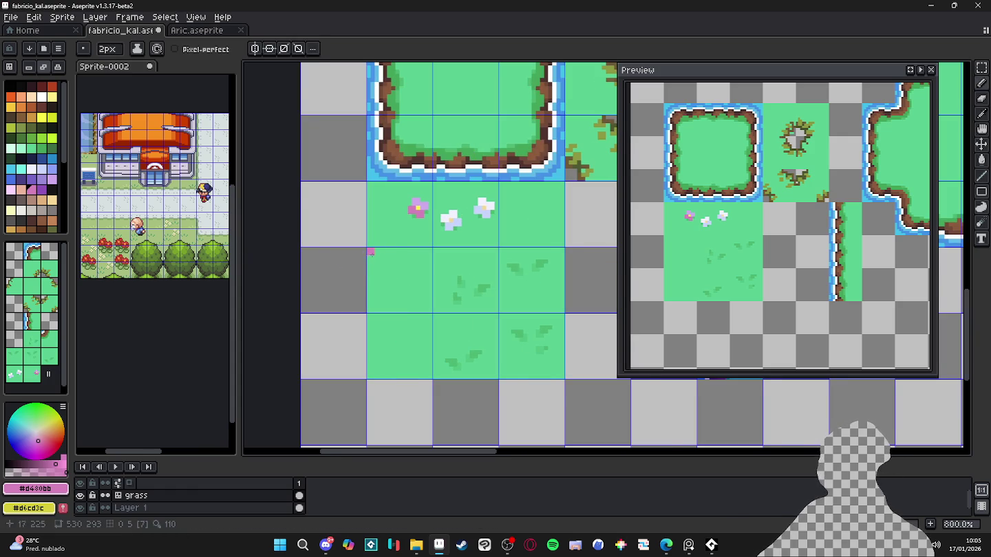
pyautogui.scroll(-1, 407, 256)
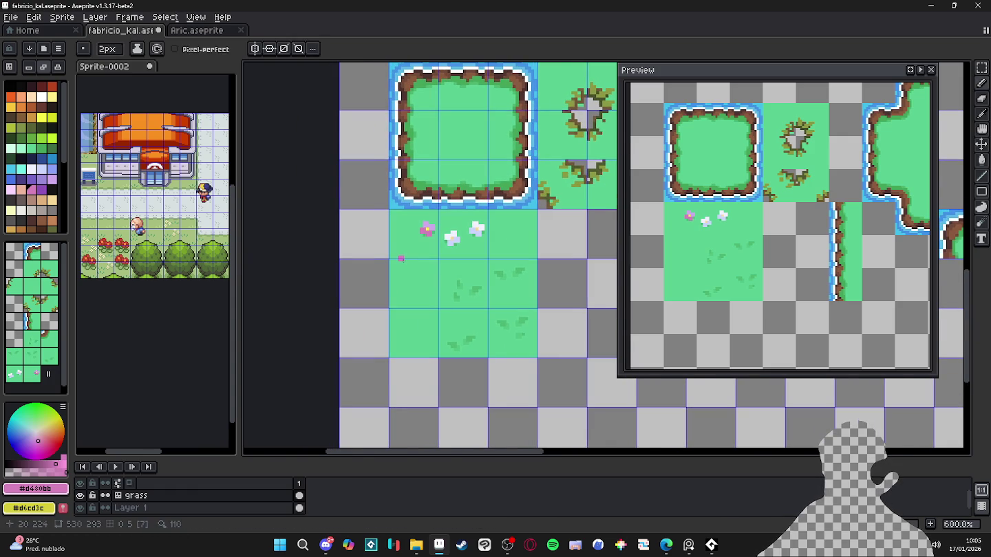
pyautogui.scroll(-1, 403, 257)
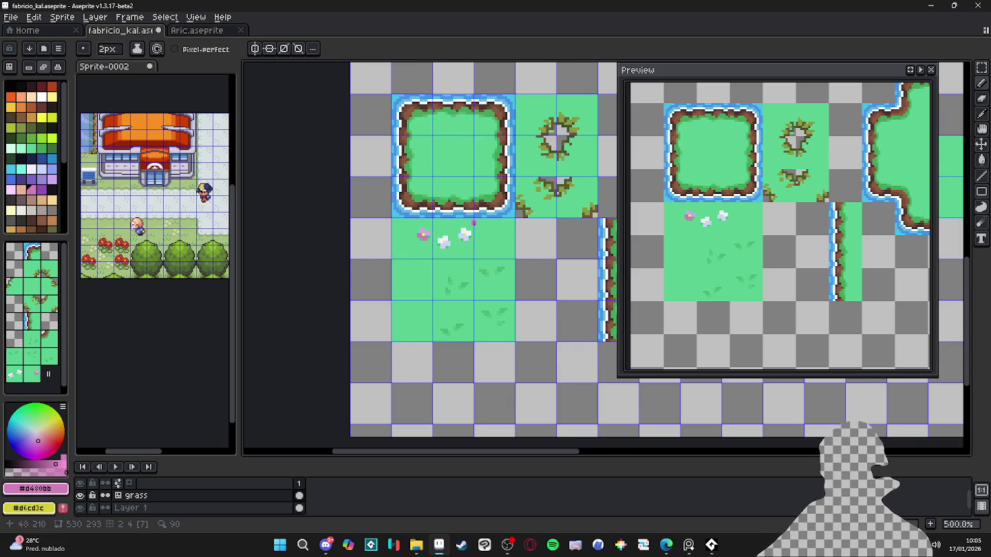
pyautogui.scroll(-2, 474, 222)
pyautogui.moveTo(501, 247); pyautogui.dragTo(422, 268)
pyautogui.scroll(2, 457, 258)
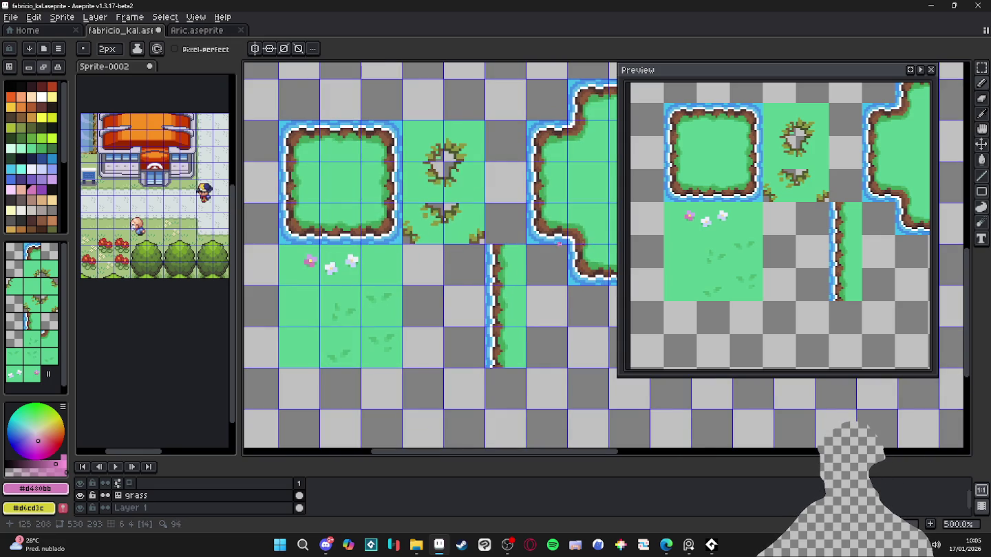
pyautogui.scroll(4, 550, 227)
# - Sample the brown shoreline colour from the canvas with a 1-pixel pencil
pyautogui.keyDown('alt'); pyautogui.click(552, 226); pyautogui.keyUp('alt')
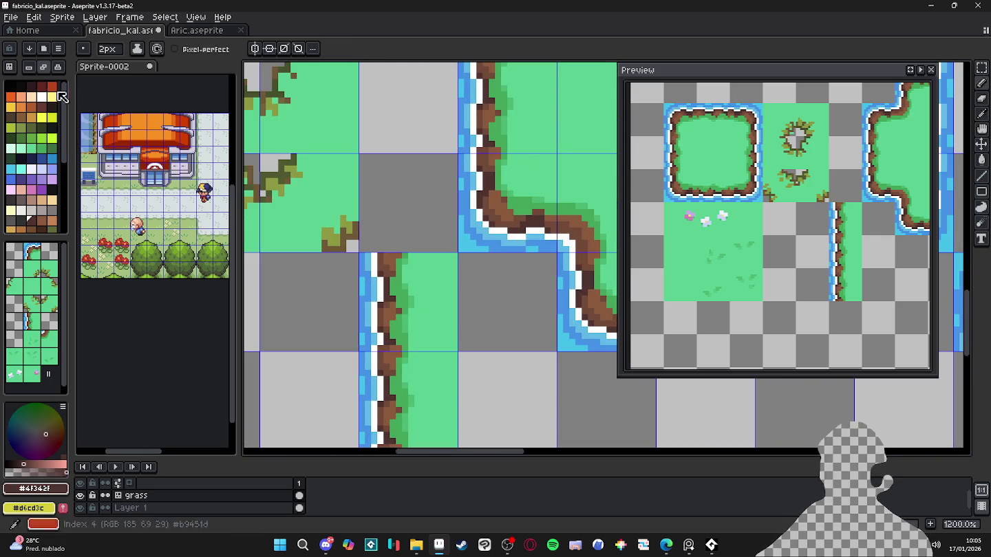
pyautogui.press('v')
pyautogui.press('b')
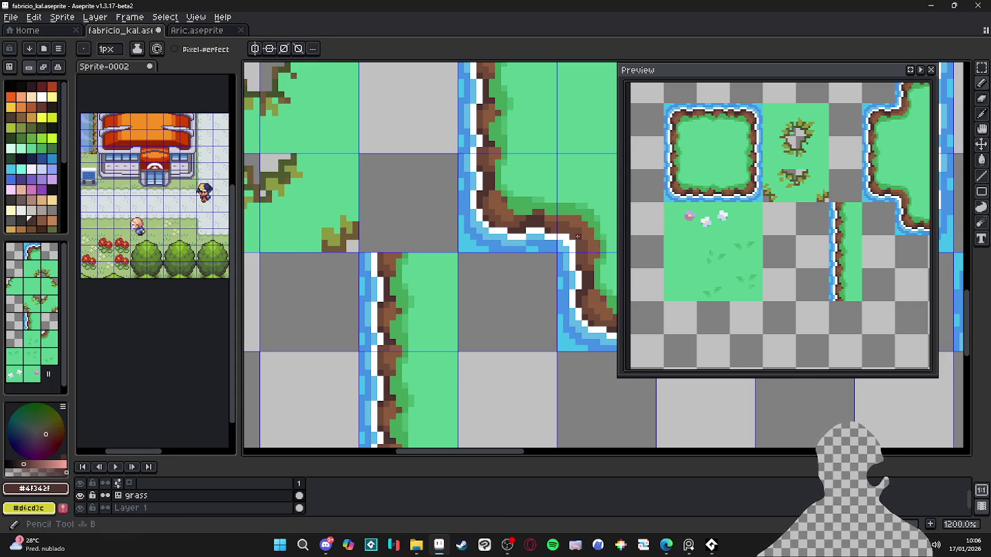
pyautogui.scroll(-1, 516, 262)
pyautogui.scroll(-2, 467, 268)
pyautogui.scroll(-2, 414, 274)
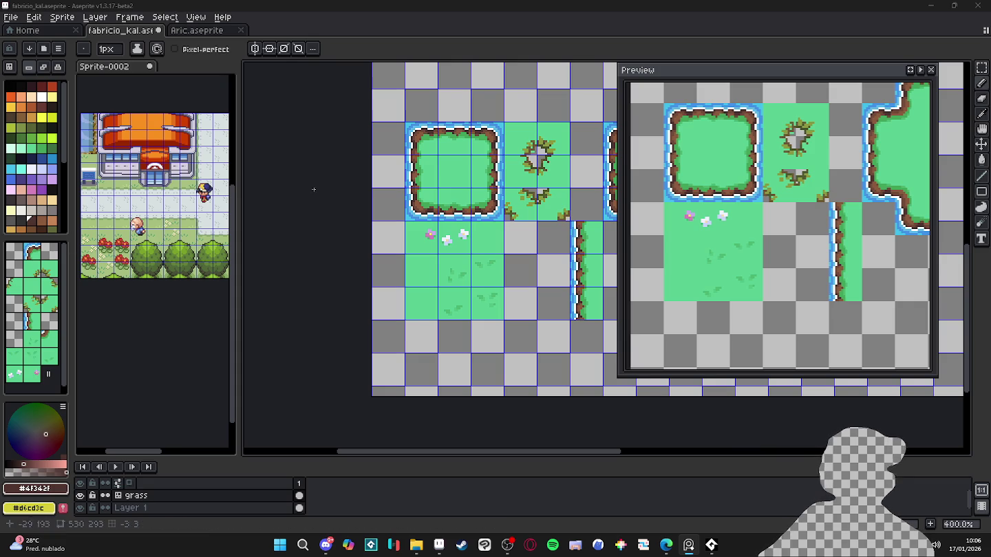
pyautogui.scroll(1, 475, 259)
pyautogui.scroll(8, 474, 259)
# - Paint a first dark-grass blob on the lower grass tile with a 2px brush
pyautogui.press('+')
pyautogui.keyDown('alt'); pyautogui.click(537, 307); pyautogui.keyUp('alt')
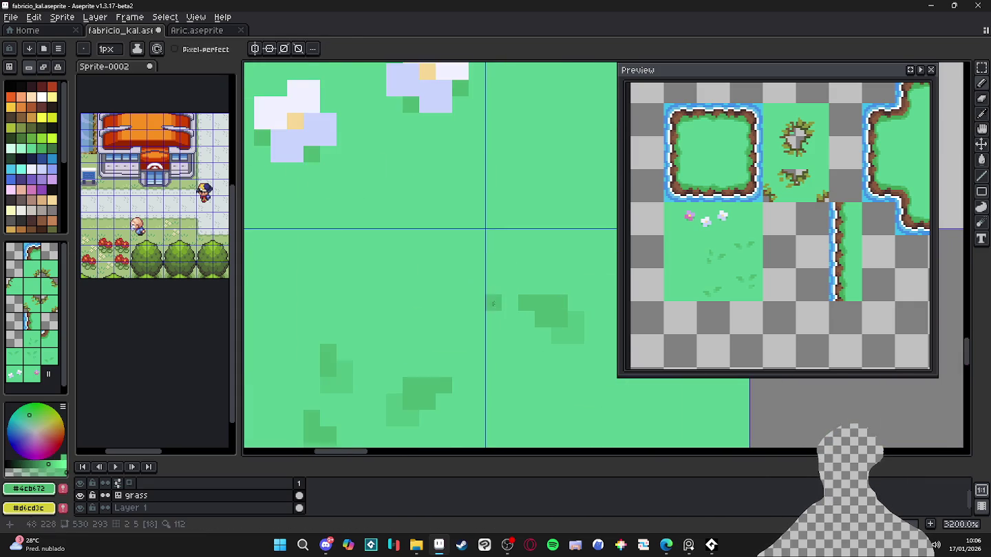
pyautogui.scroll(-1, 482, 295)
pyautogui.scroll(-2, 447, 303)
pyautogui.click(432, 304)
pyautogui.hotkey('ctrl', 'z')
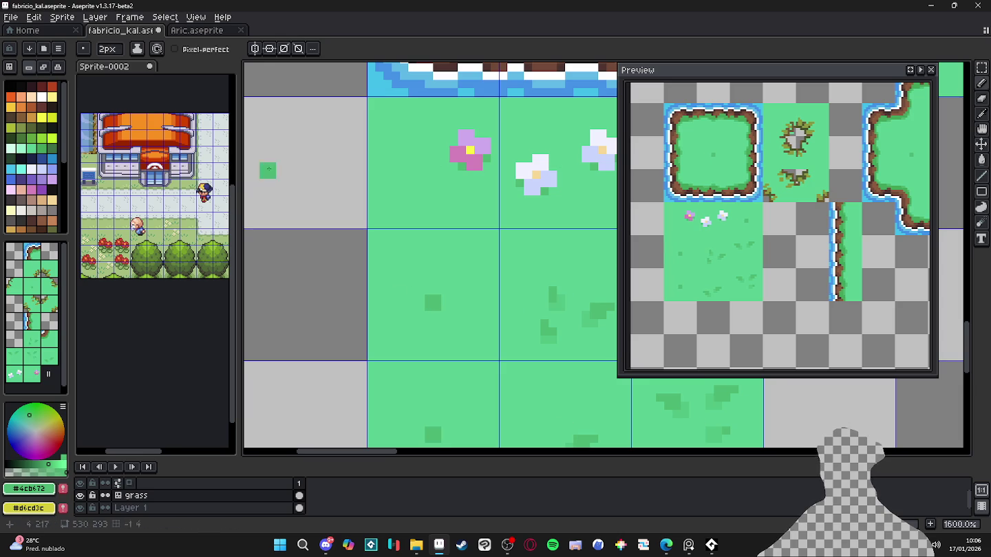
pyautogui.moveTo(441, 303)
pyautogui.mouseDown()
pyautogui.moveTo(402, 279)
pyautogui.moveTo(441, 286)
pyautogui.mouseUp()
# - Extend the dark-grass blob upward and to the right
pyautogui.press('-')
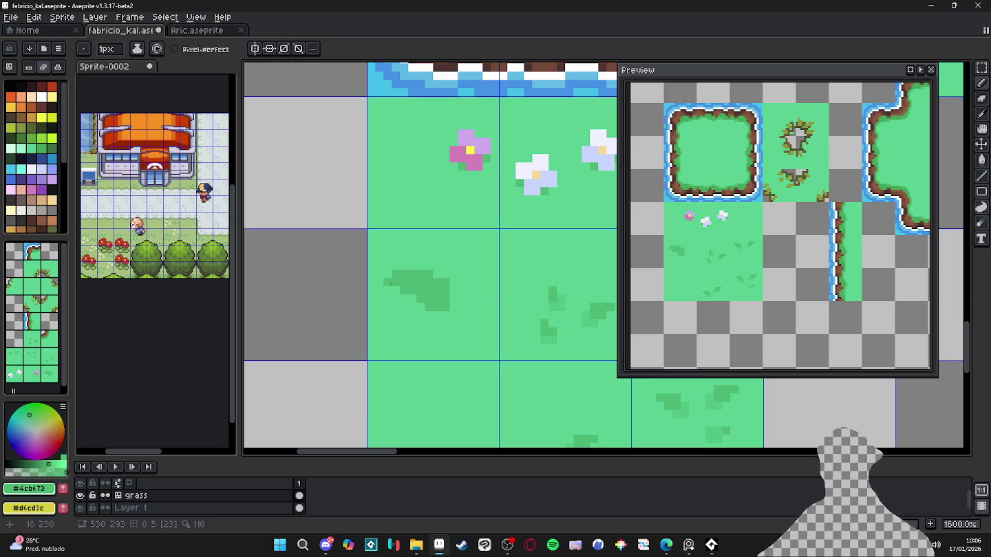
pyautogui.press('+')
pyautogui.moveTo(446, 275)
pyautogui.mouseDown()
pyautogui.moveTo(440, 262)
pyautogui.moveTo(421, 265)
pyautogui.moveTo(450, 263)
pyautogui.mouseUp()
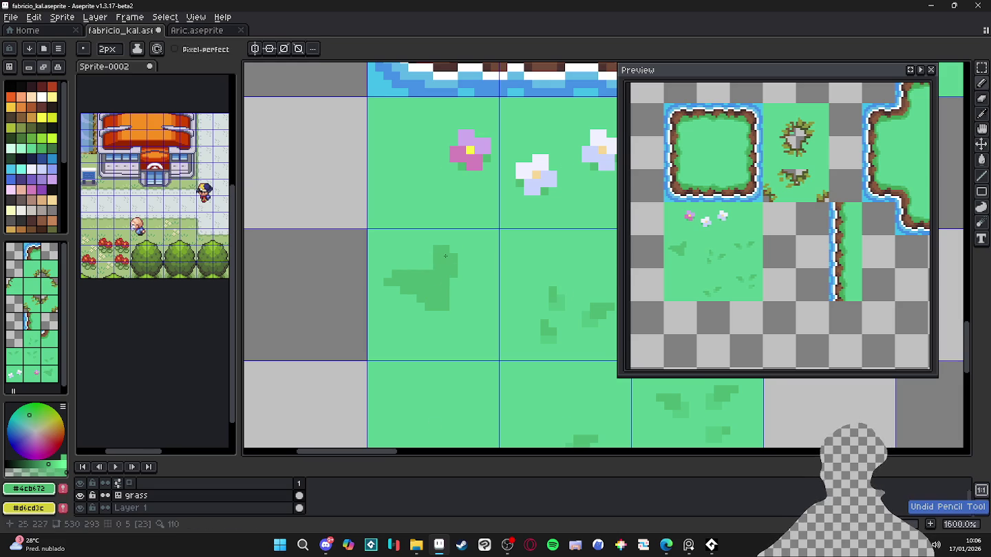
pyautogui.press('-')
pyautogui.keyDown('alt'); pyautogui.click(437, 253); pyautogui.keyUp('alt')
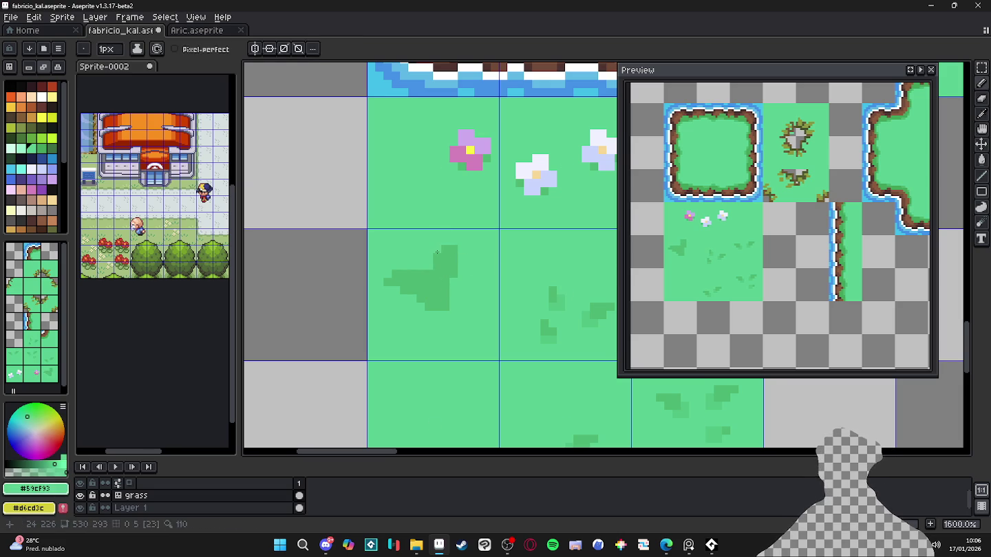
pyautogui.keyDown('alt'); pyautogui.click(447, 263); pyautogui.keyUp('alt')
pyautogui.moveTo(458, 249); pyautogui.dragTo(462, 255)
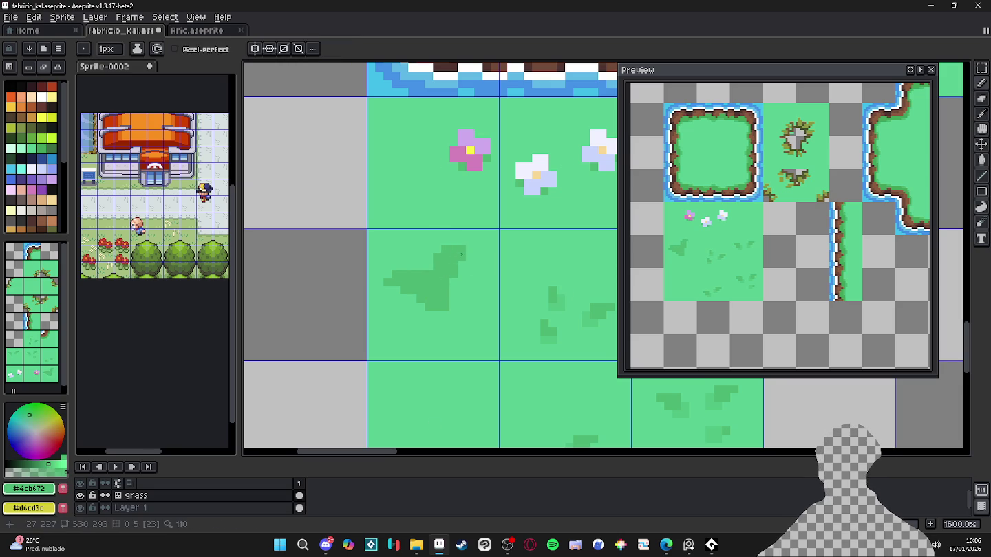
# - Extend the blob downward and widen its base to the left
pyautogui.press('+')
pyautogui.moveTo(456, 297)
pyautogui.mouseDown()
pyautogui.moveTo(452, 317)
pyautogui.moveTo(484, 279)
pyautogui.mouseUp()
pyautogui.press('-')
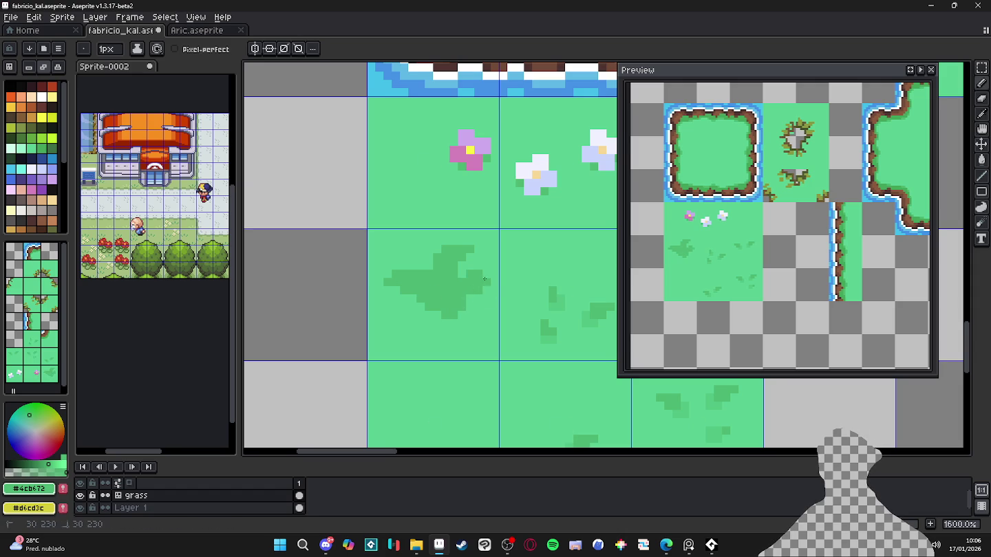
pyautogui.press('+')
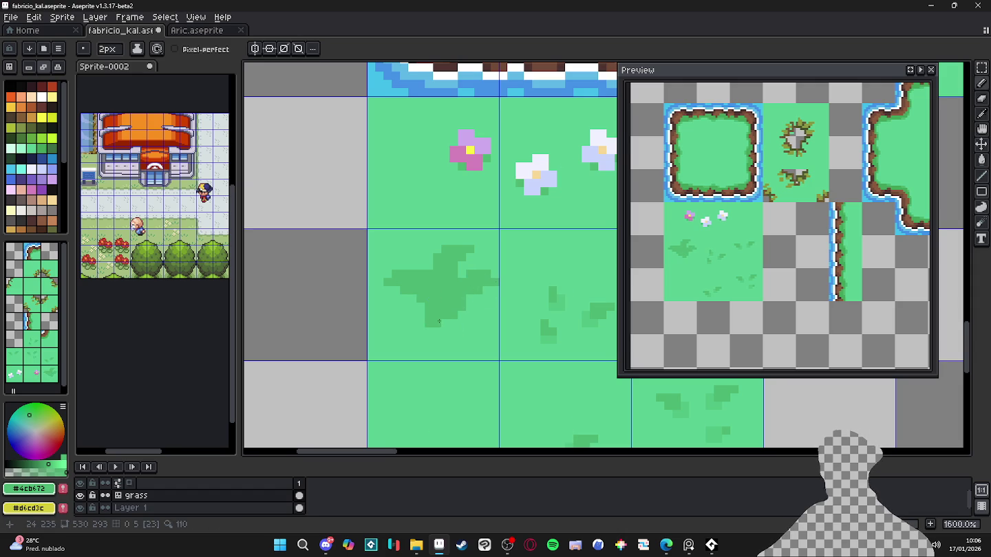
pyautogui.hotkey('ctrl', 'z')
pyautogui.moveTo(424, 313)
pyautogui.mouseDown()
pyautogui.moveTo(395, 313)
pyautogui.moveTo(412, 321)
pyautogui.mouseUp()
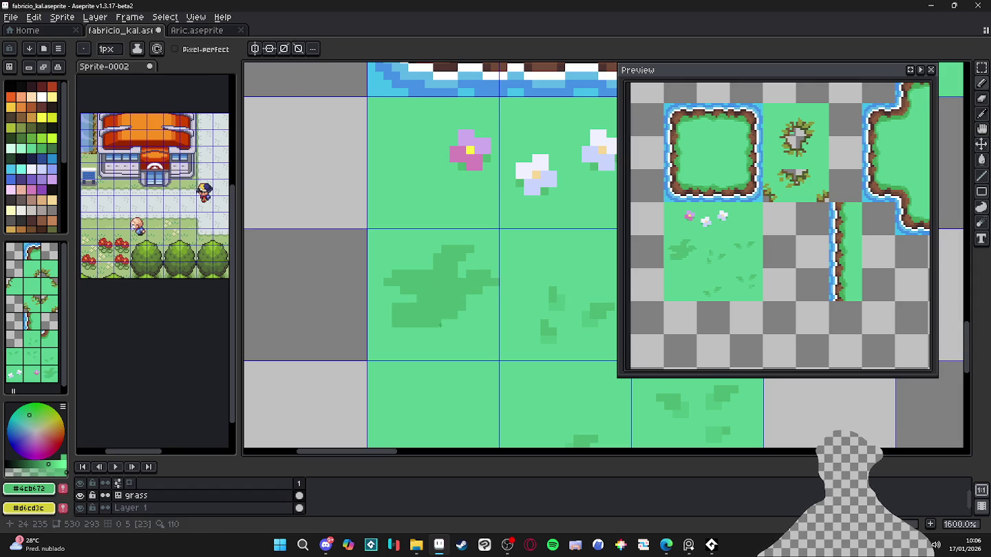
# - Extend the blob's lower-right edge downward to finish the bush silhouette
pyautogui.keyDown('alt'); pyautogui.click(453, 317); pyautogui.keyUp('alt')
pyautogui.press('+')
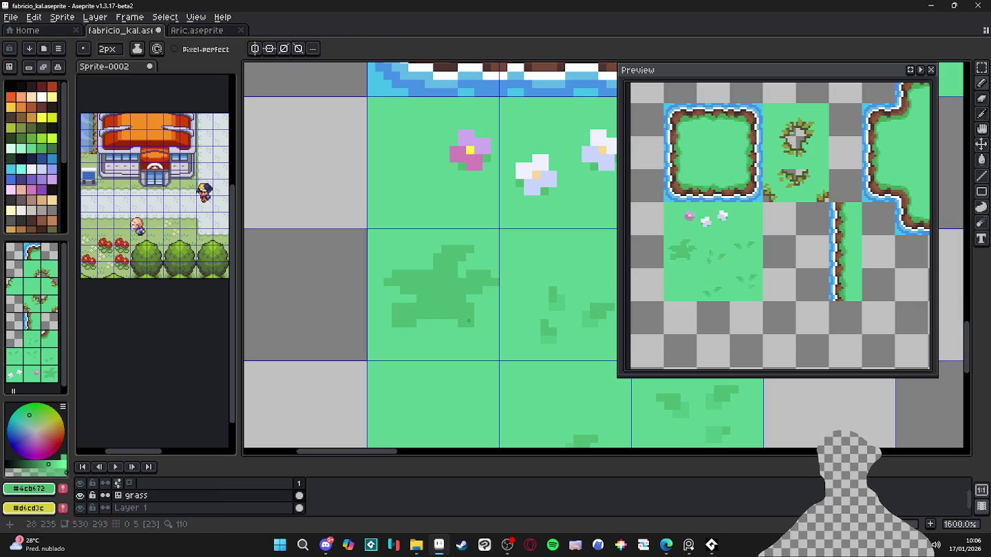
pyautogui.moveTo(485, 324)
pyautogui.mouseDown()
pyautogui.moveTo(481, 335)
pyautogui.moveTo(438, 328)
pyautogui.mouseUp()
pyautogui.press('+')
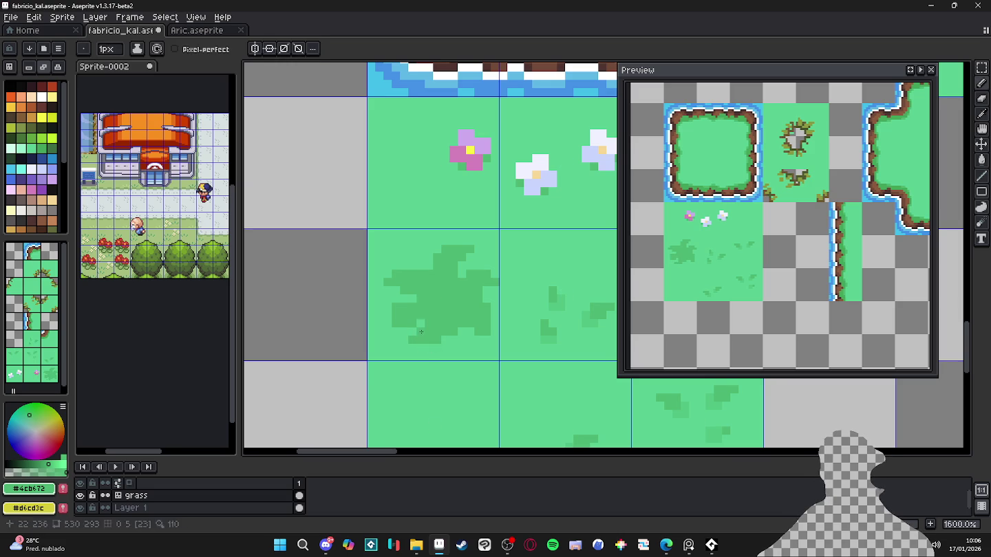
pyautogui.keyDown('alt'); pyautogui.click(414, 337); pyautogui.keyUp('alt')
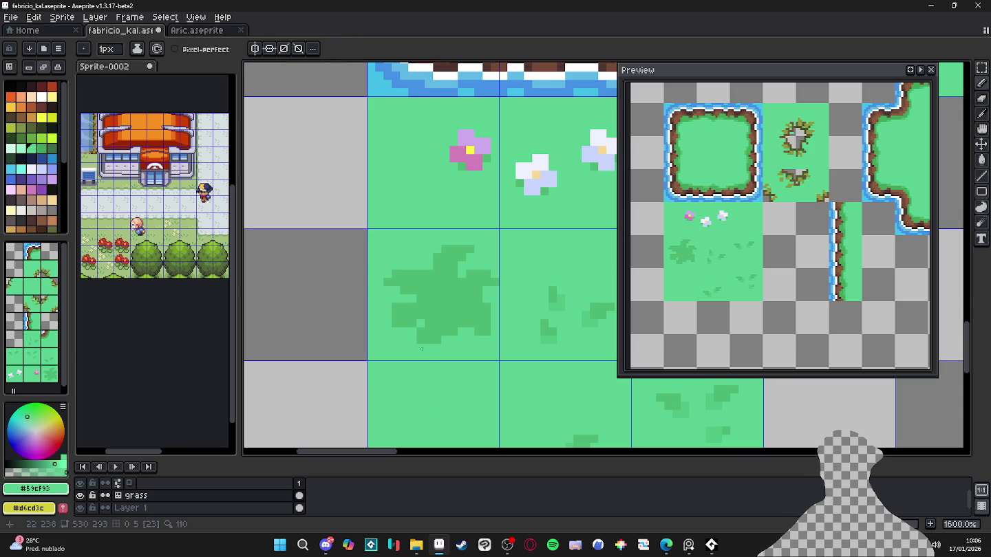
pyautogui.keyDown('alt'); pyautogui.click(432, 337); pyautogui.keyUp('alt')
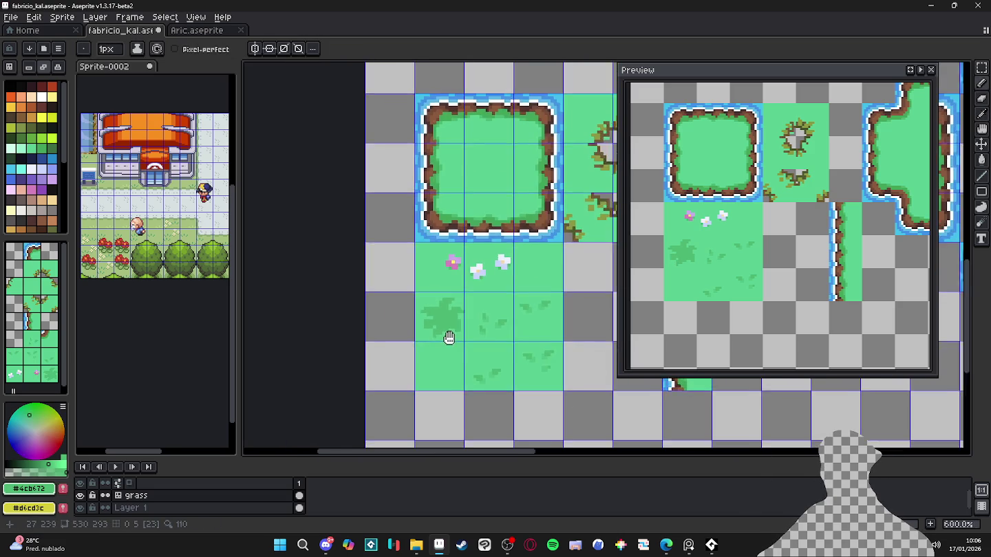
pyautogui.moveTo(463, 313); pyautogui.dragTo(447, 295)
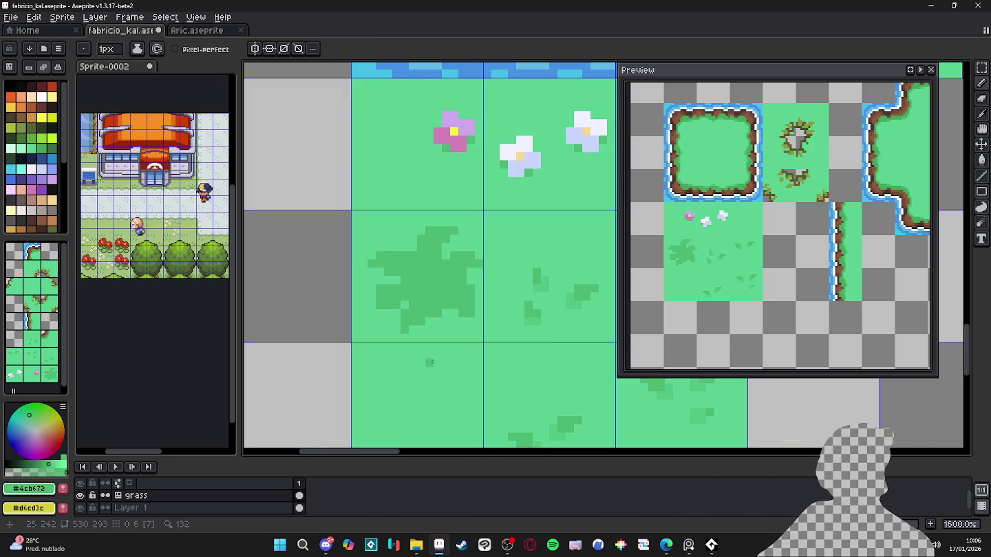
pyautogui.scroll(2, 430, 304)
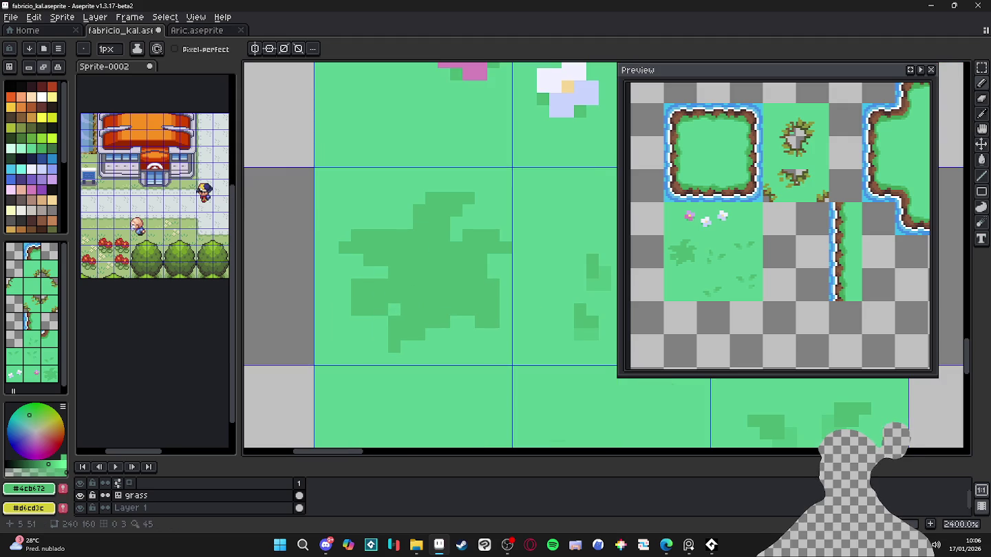
# - In dark green #3d6f43, outline the bush top, left leaf and central column
pyautogui.click(51, 149)
pyautogui.moveTo(407, 222); pyautogui.dragTo(370, 222)
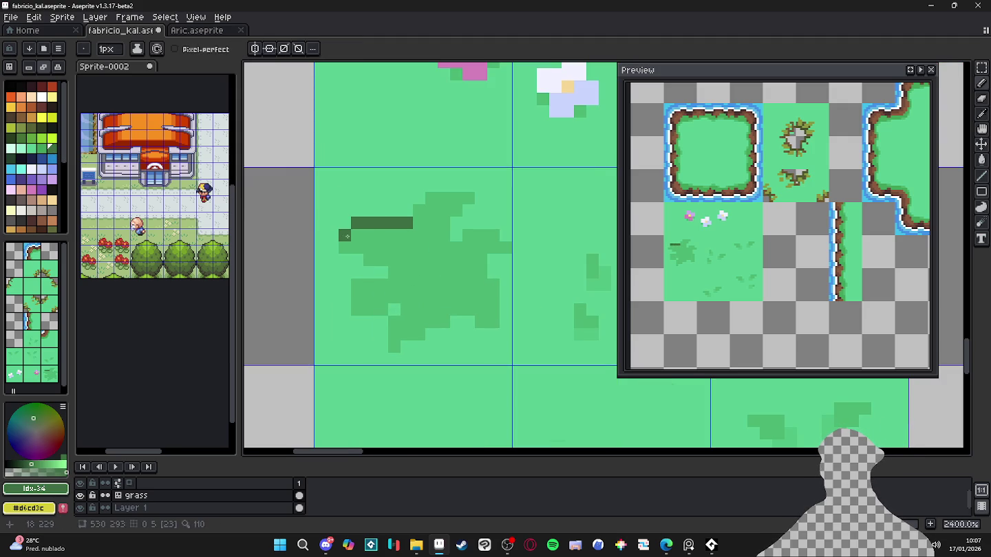
pyautogui.moveTo(331, 260); pyautogui.dragTo(357, 260)
pyautogui.click(406, 235)
pyautogui.click(395, 235)
pyautogui.moveTo(422, 246); pyautogui.dragTo(430, 272)
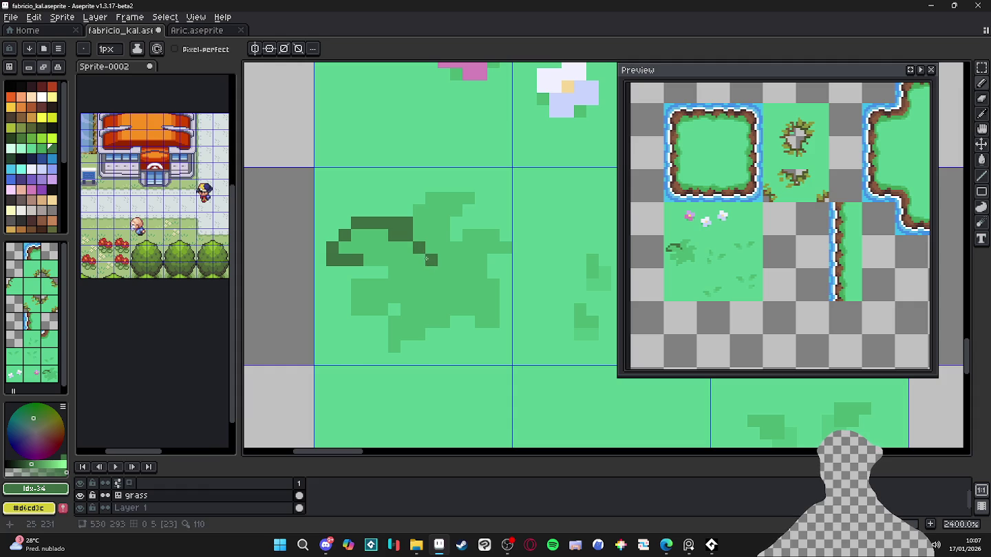
pyautogui.click(419, 236)
pyautogui.moveTo(414, 217)
pyautogui.mouseDown()
pyautogui.moveTo(432, 198)
pyautogui.moveTo(479, 211)
pyautogui.moveTo(455, 236)
pyautogui.mouseUp()
pyautogui.click(480, 224)
# - Fix a stray pixel in mid green and outline the right leaf's edge and inner details
pyautogui.keyDown('alt'); pyautogui.click(457, 223); pyautogui.keyUp('alt')
pyautogui.click(467, 211)
pyautogui.keyDown('alt'); pyautogui.click(459, 236); pyautogui.keyUp('alt')
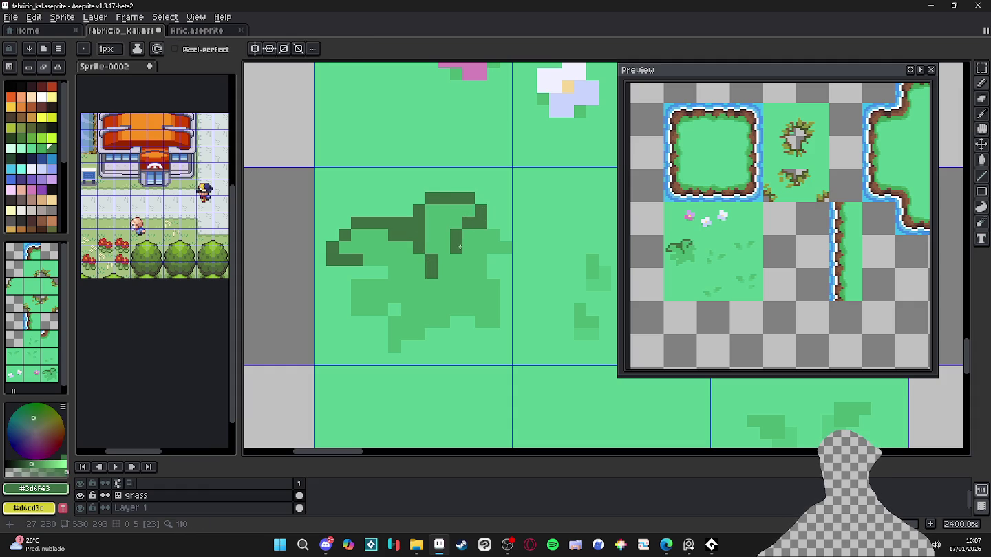
pyautogui.moveTo(479, 237)
pyautogui.mouseDown()
pyautogui.moveTo(492, 223)
pyautogui.moveTo(504, 235)
pyautogui.moveTo(496, 260)
pyautogui.moveTo(468, 273)
pyautogui.mouseUp()
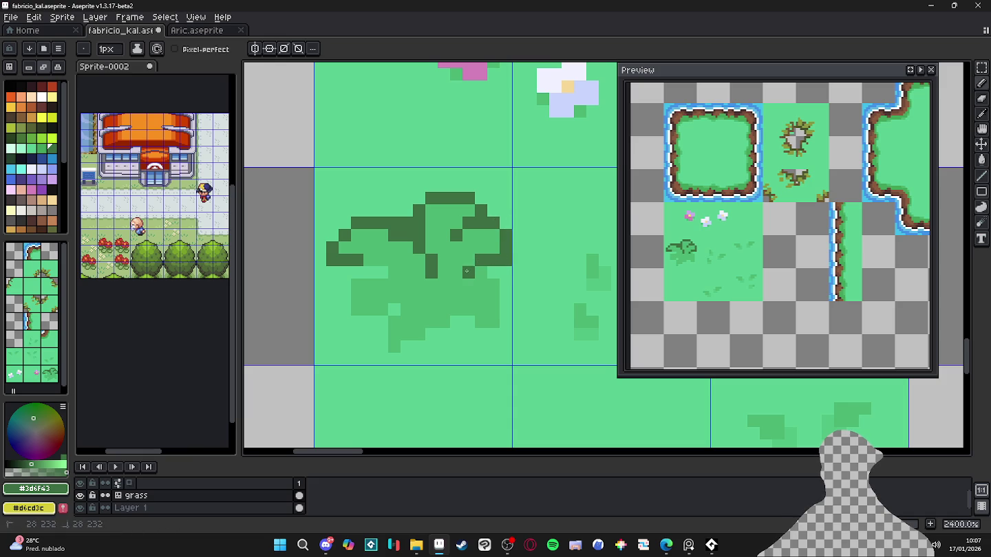
pyautogui.click(487, 294)
pyautogui.hotkey('ctrl', 'z')
pyautogui.click(453, 250)
pyautogui.click(431, 248)
pyautogui.moveTo(431, 235); pyautogui.dragTo(442, 240)
pyautogui.click(432, 225)
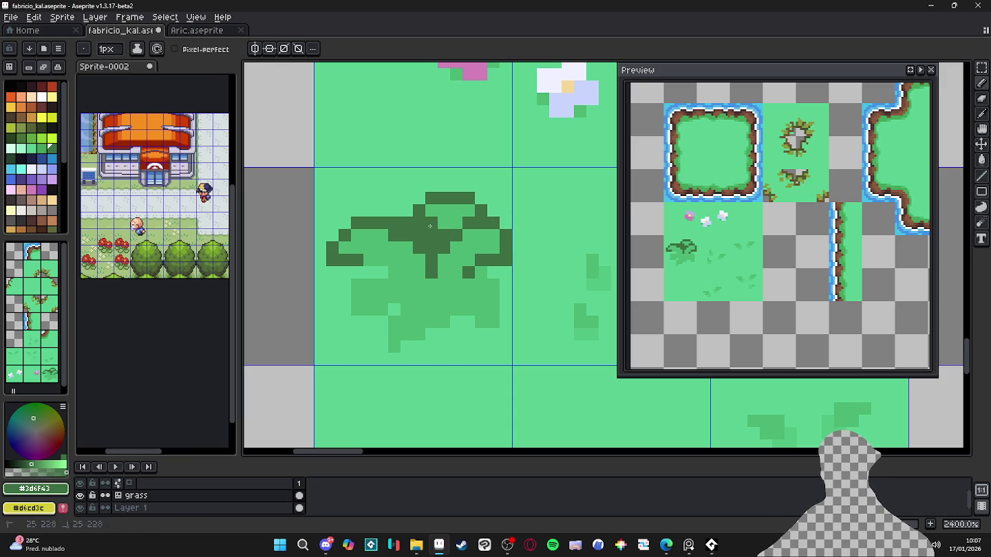
# - Outline the right lobe, stepping the dark-green edge down below the leaf
pyautogui.click(456, 273)
pyautogui.click(444, 272)
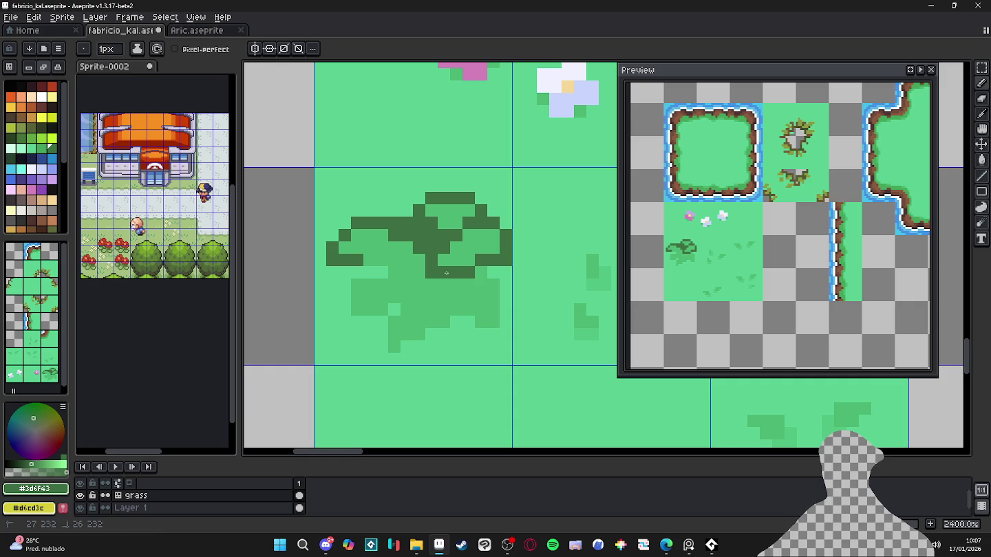
pyautogui.moveTo(480, 285); pyautogui.dragTo(492, 284)
pyautogui.click(493, 297)
pyautogui.click(493, 310)
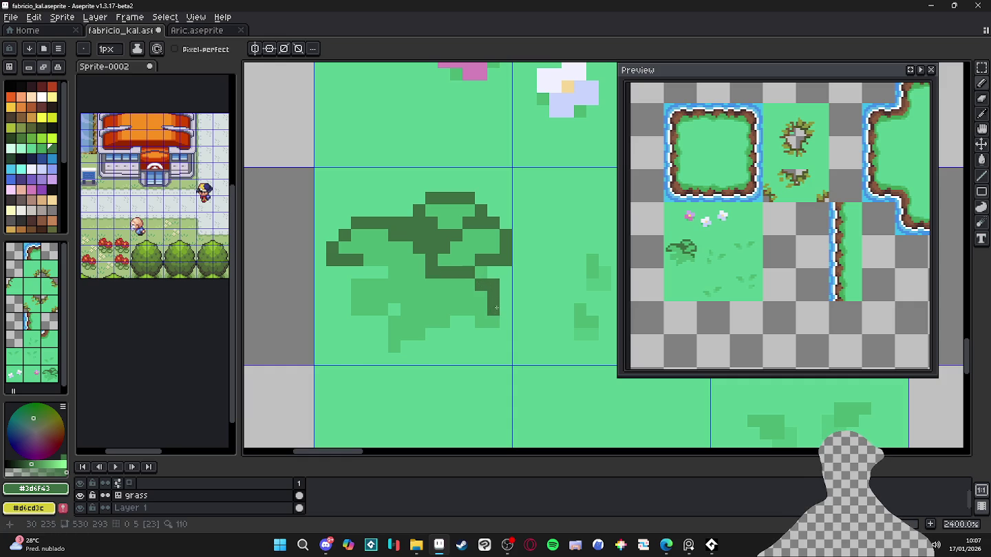
pyautogui.click(505, 309)
pyautogui.click(505, 322)
pyautogui.click(493, 334)
# - Outline the new lobe's bottom edge and draw a dark vertical vein through it
pyautogui.click(484, 336)
pyautogui.click(468, 334)
pyautogui.click(456, 322)
pyautogui.click(443, 321)
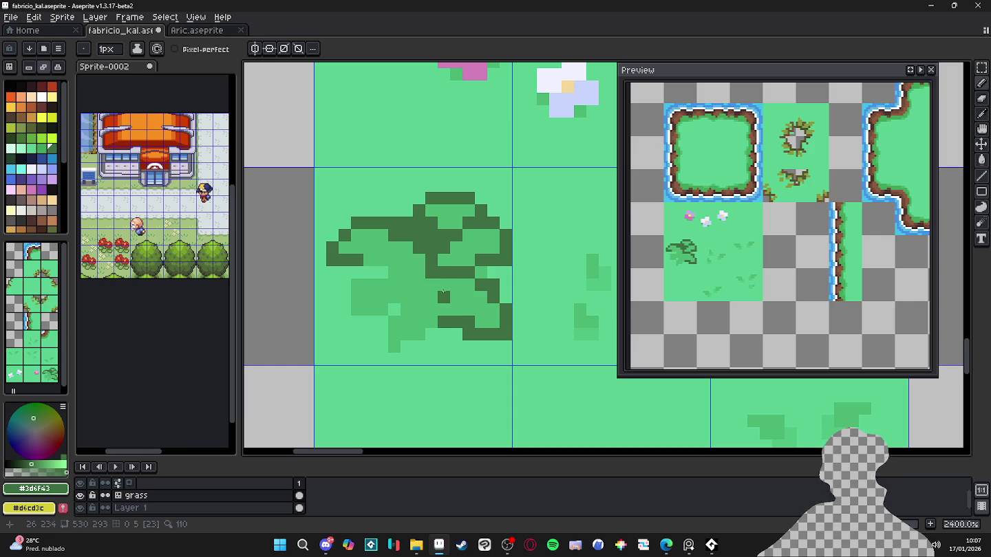
pyautogui.moveTo(443, 310)
pyautogui.mouseDown()
pyautogui.moveTo(444, 284)
pyautogui.moveTo(400, 298)
pyautogui.moveTo(388, 313)
pyautogui.moveTo(382, 351)
pyautogui.moveTo(393, 358)
pyautogui.moveTo(382, 356)
pyautogui.moveTo(422, 348)
pyautogui.mouseUp()
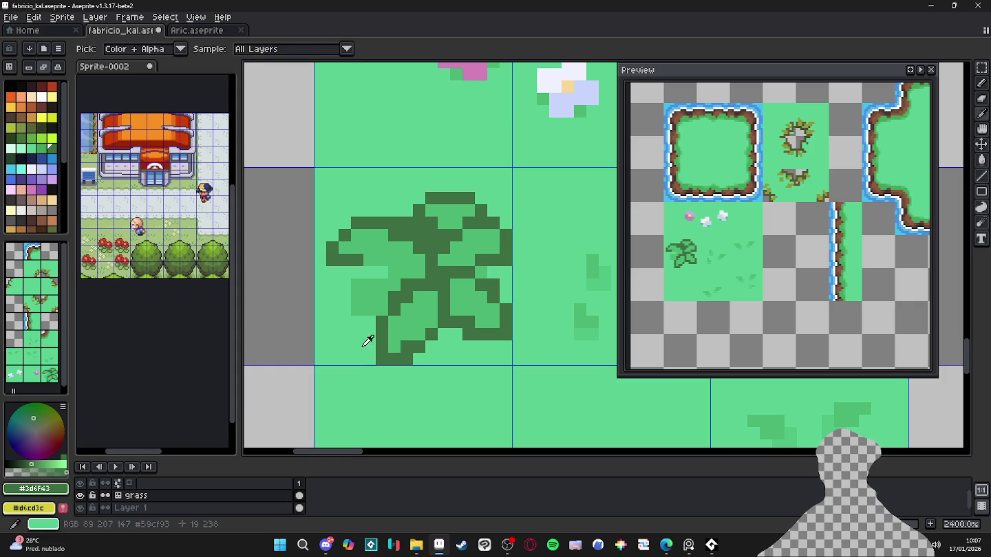
# - Clean the dark pixels at the leaf's bottom-left and re-outline its left lobe in dark green
pyautogui.keyDown('alt'); pyautogui.click(364, 343); pyautogui.keyUp('alt')
pyautogui.click(381, 358)
pyautogui.keyDown('alt'); pyautogui.click(407, 286); pyautogui.keyUp('alt')
pyautogui.moveTo(416, 272)
pyautogui.mouseDown()
pyautogui.moveTo(357, 285)
pyautogui.moveTo(357, 322)
pyautogui.moveTo(370, 322)
pyautogui.mouseUp()
pyautogui.click(382, 290)
# - Sample the light leaf green and lighten two leaf pixels with it
pyautogui.press('alt')
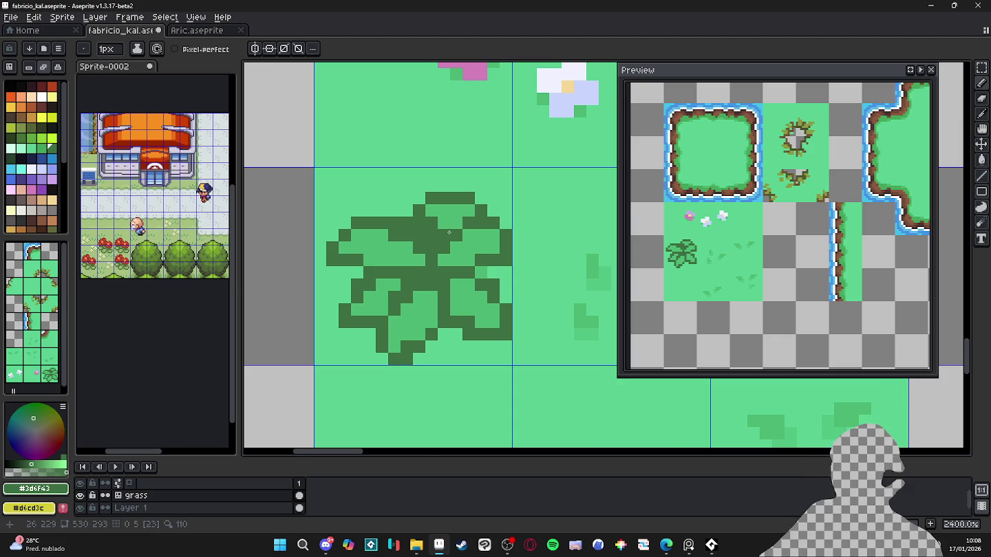
pyautogui.scroll(-1, 430, 137)
pyautogui.scroll(1, 427, 207)
pyautogui.keyDown('alt'); pyautogui.click(421, 237); pyautogui.keyUp('alt')
pyautogui.moveTo(422, 259); pyautogui.dragTo(426, 273)
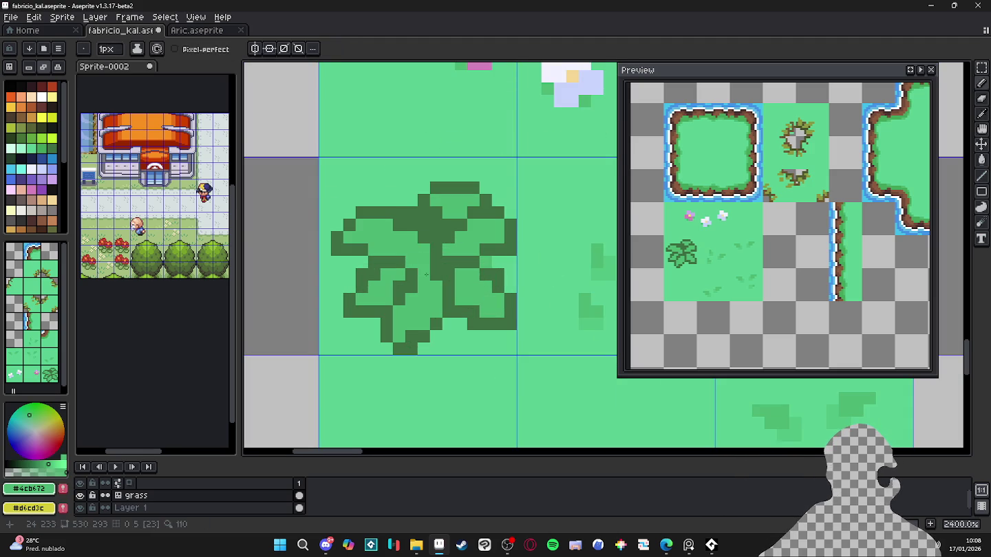
# - Undo a stray dark pixel and shift three dark outline pixels one step right
pyautogui.keyDown('alt'); pyautogui.click(398, 286); pyautogui.keyUp('alt')
pyautogui.click(412, 274)
pyautogui.hotkey('ctrl', 'z')
pyautogui.keyDown('alt'); pyautogui.click(417, 293); pyautogui.keyUp('alt')
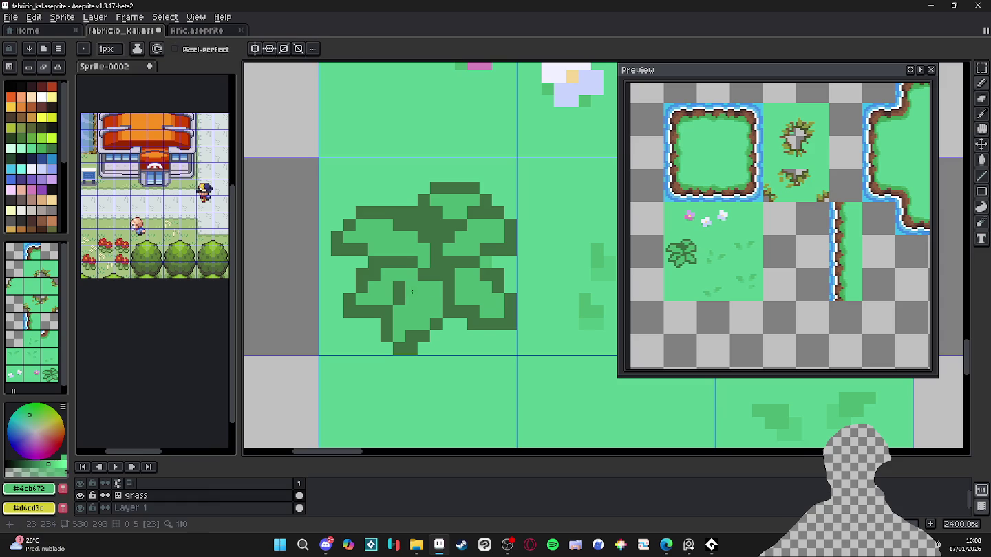
pyautogui.click(399, 287)
pyautogui.keyDown('alt'); pyautogui.click(419, 276); pyautogui.keyUp('alt')
pyautogui.click(411, 287)
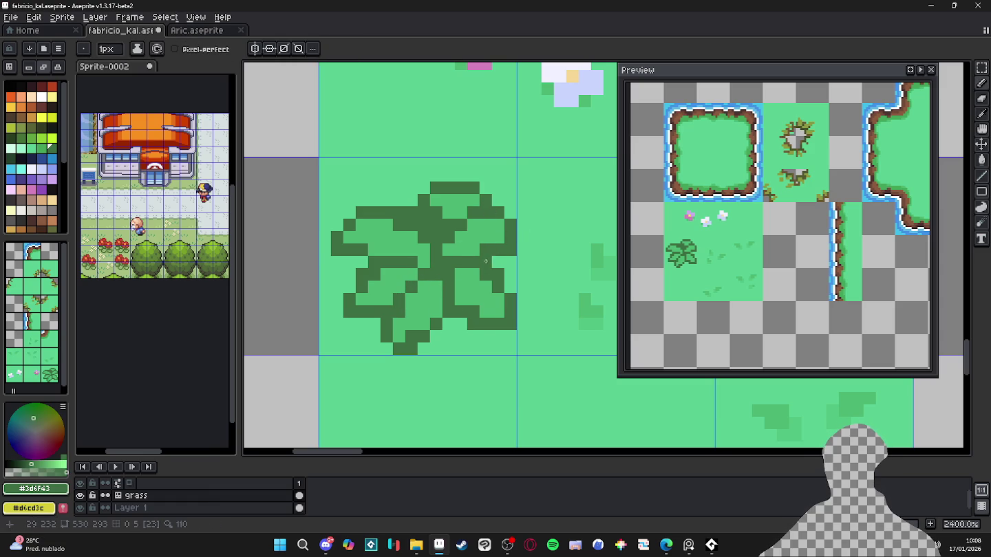
# - Touch up the bush's right-side pixels with dark outline green and background grass green
pyautogui.keyDown('alt'); pyautogui.click(495, 229); pyautogui.keyUp('alt')
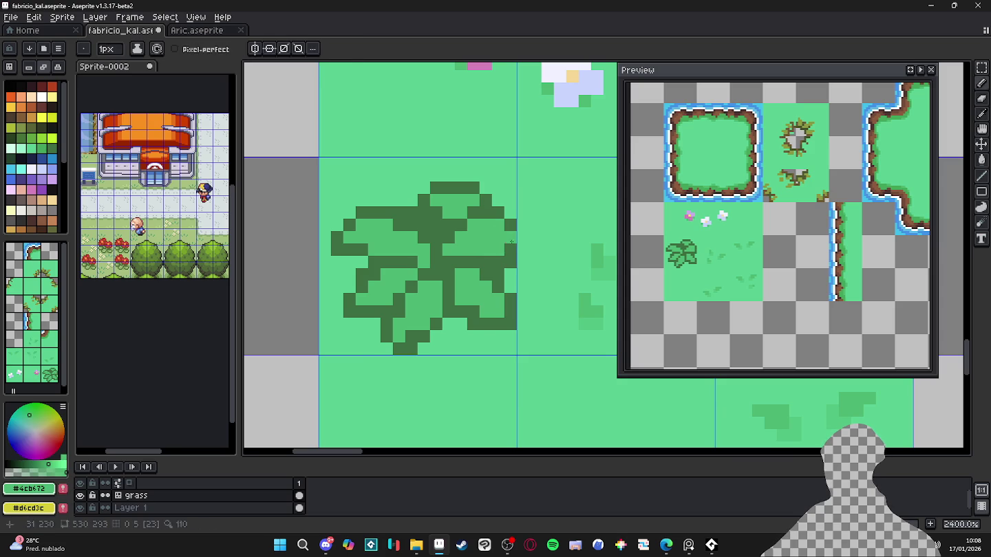
pyautogui.keyDown('alt'); pyautogui.click(509, 243); pyautogui.keyUp('alt')
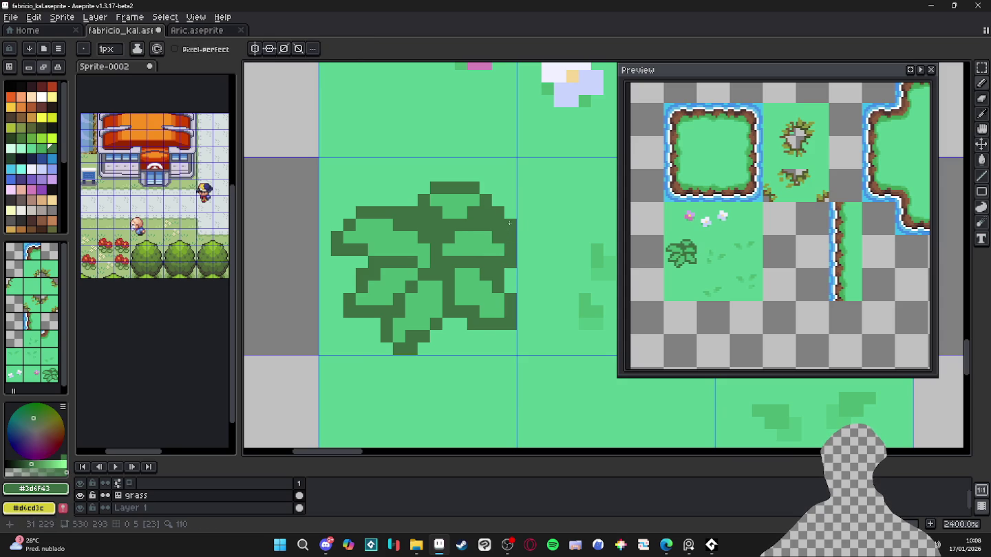
pyautogui.keyDown('alt'); pyautogui.click(507, 217); pyautogui.keyUp('alt')
pyautogui.keyDown('alt'); pyautogui.click(500, 219); pyautogui.keyUp('alt')
pyautogui.keyDown('alt'); pyautogui.click(505, 220); pyautogui.keyUp('alt')
pyautogui.keyDown('alt'); pyautogui.click(493, 227); pyautogui.keyUp('alt')
pyautogui.keyDown('alt'); pyautogui.click(510, 239); pyautogui.keyUp('alt')
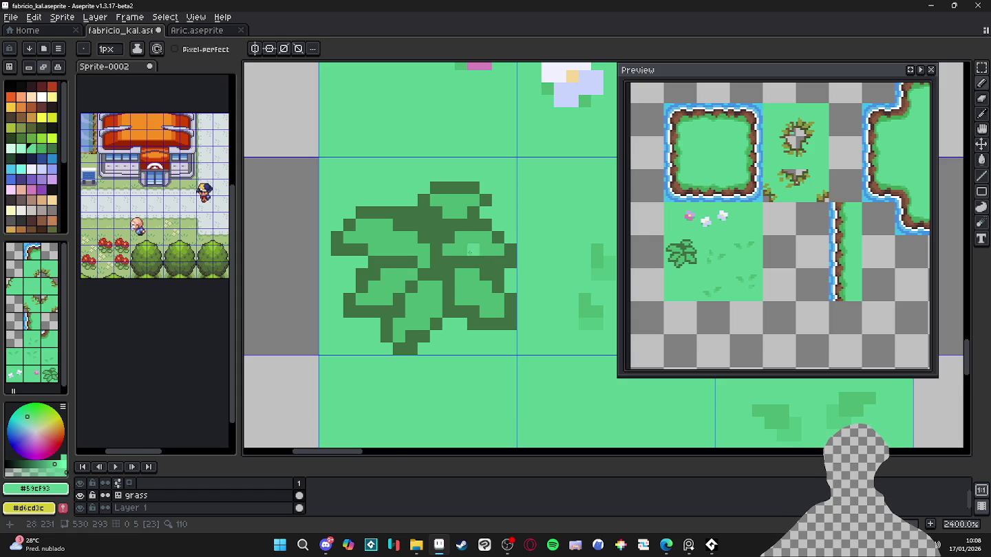
# - Shade the leaf's inner diagonal, a pixel row and two upper pixels in mid-green #44925a
pyautogui.scroll(-2, 470, 250)
pyautogui.keyDown('alt'); pyautogui.click(470, 251); pyautogui.keyUp('alt')
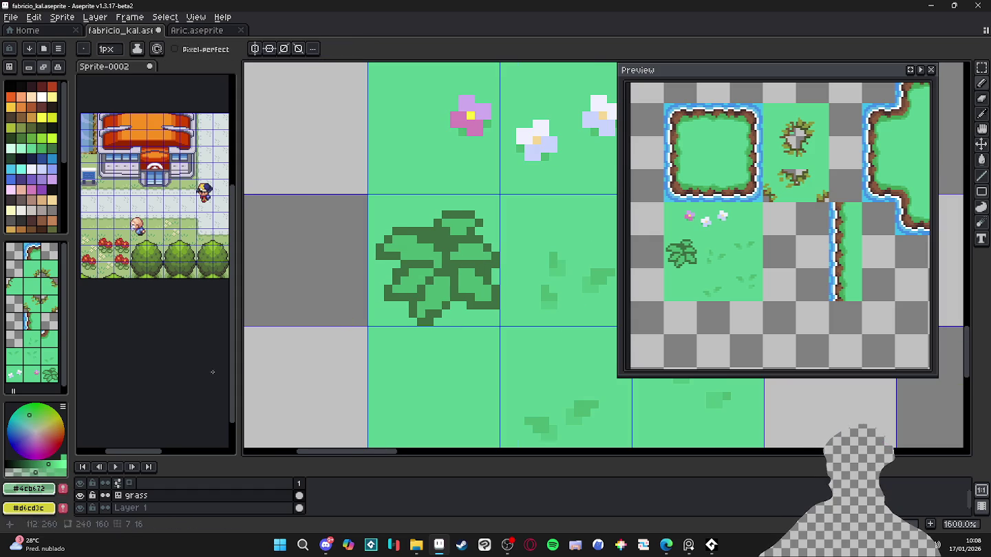
pyautogui.scroll(2, 485, 248)
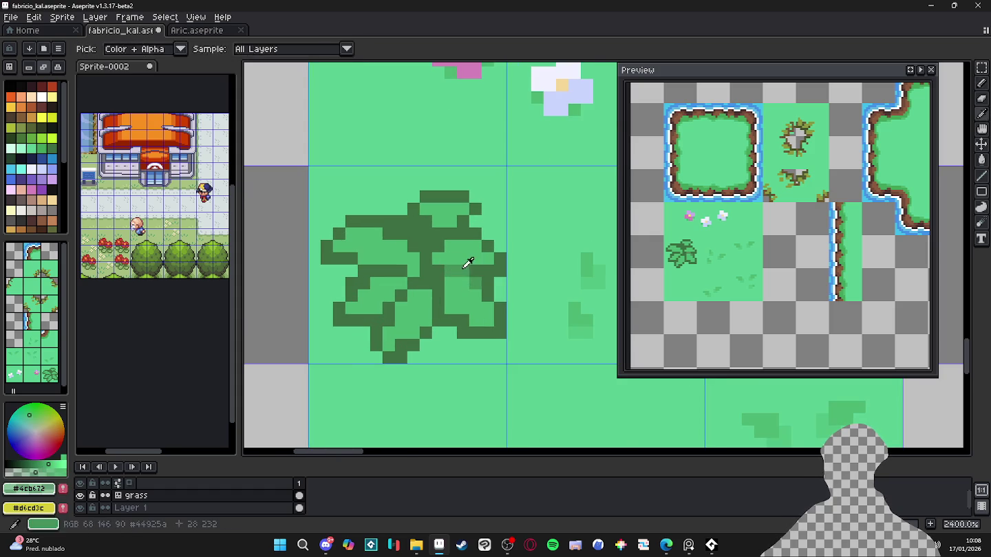
pyautogui.keyDown('alt'); pyautogui.click(467, 263); pyautogui.keyUp('alt')
pyautogui.click(413, 283)
pyautogui.click(401, 295)
pyautogui.click(401, 271)
pyautogui.click(389, 271)
pyautogui.click(378, 271)
pyautogui.click(401, 238)
pyautogui.click(388, 239)
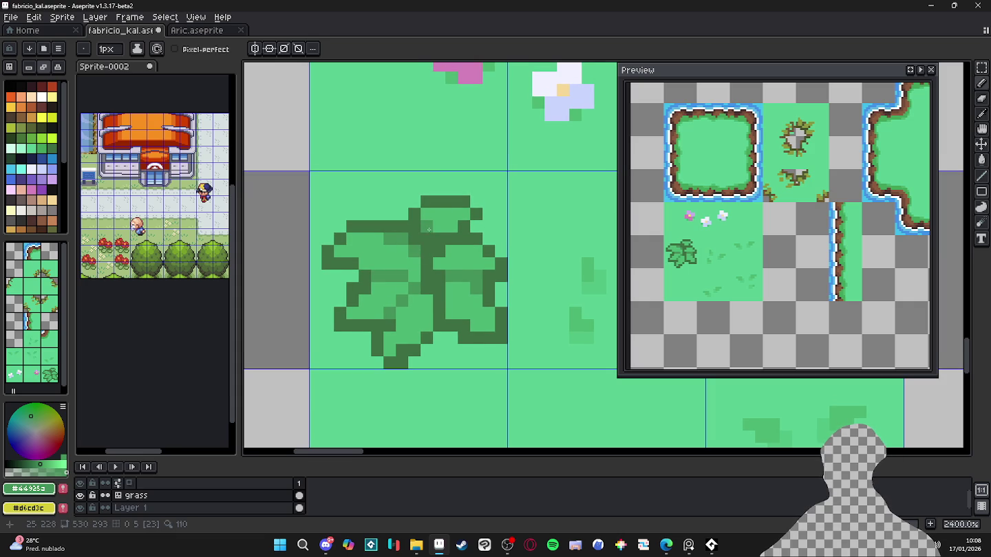
# - Undo the last pencil stroke and lighten three dark leaf pixels
pyautogui.press('i')
pyautogui.press('b')
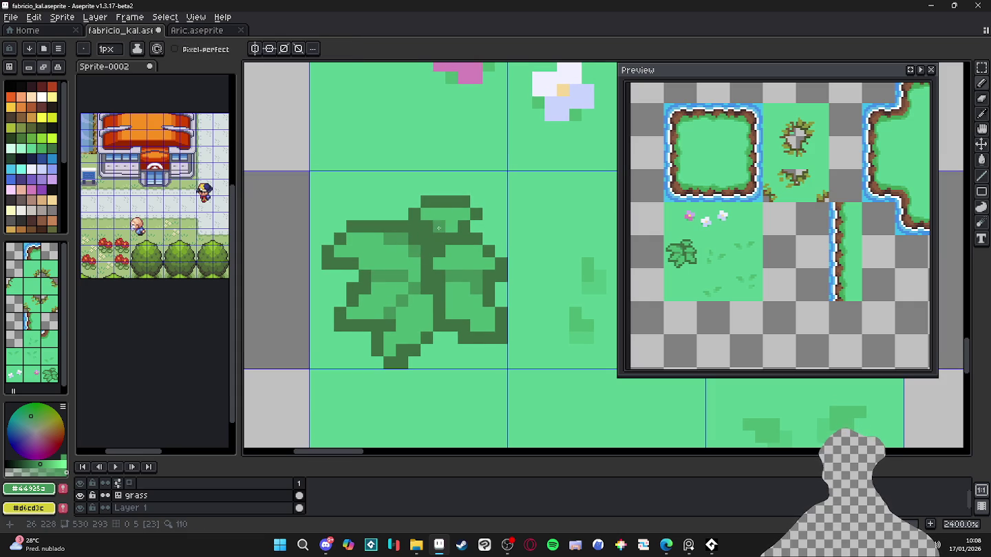
pyautogui.scroll(-3, 448, 247)
pyautogui.scroll(1, 458, 278)
pyautogui.scroll(1, 459, 278)
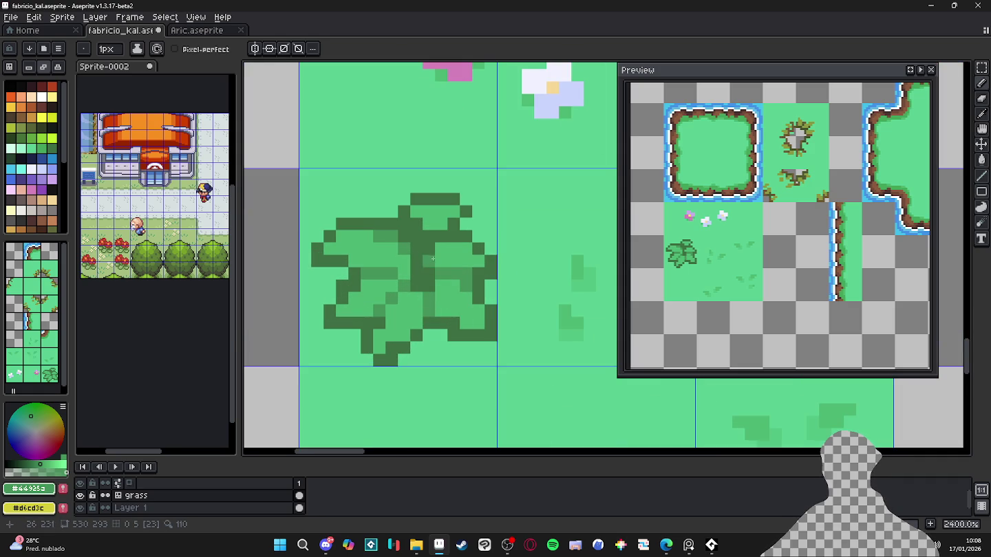
pyautogui.hotkey('ctrl', 'z')
pyautogui.press('i')
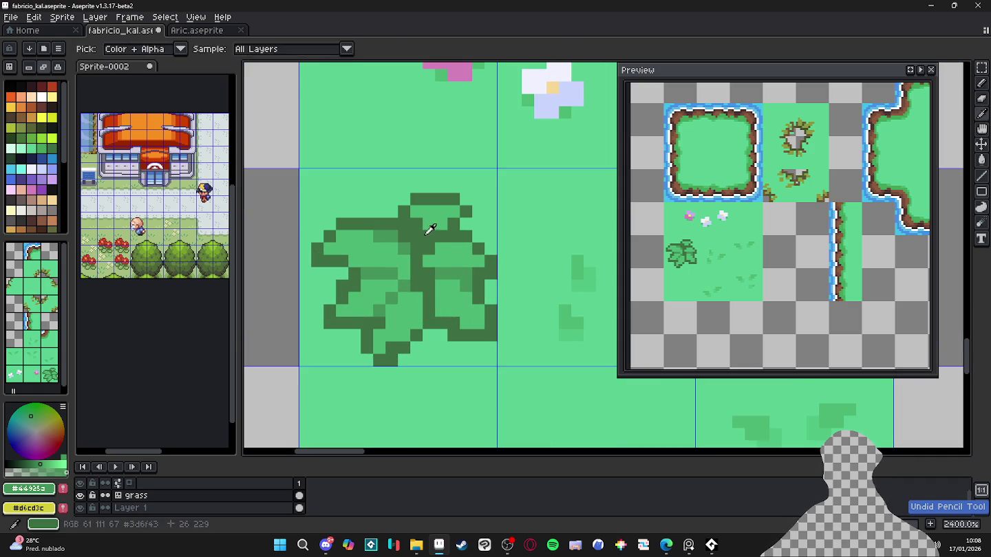
pyautogui.keyDown('alt'); pyautogui.click(424, 231); pyautogui.keyUp('alt')
pyautogui.click(417, 225)
pyautogui.click(454, 225)
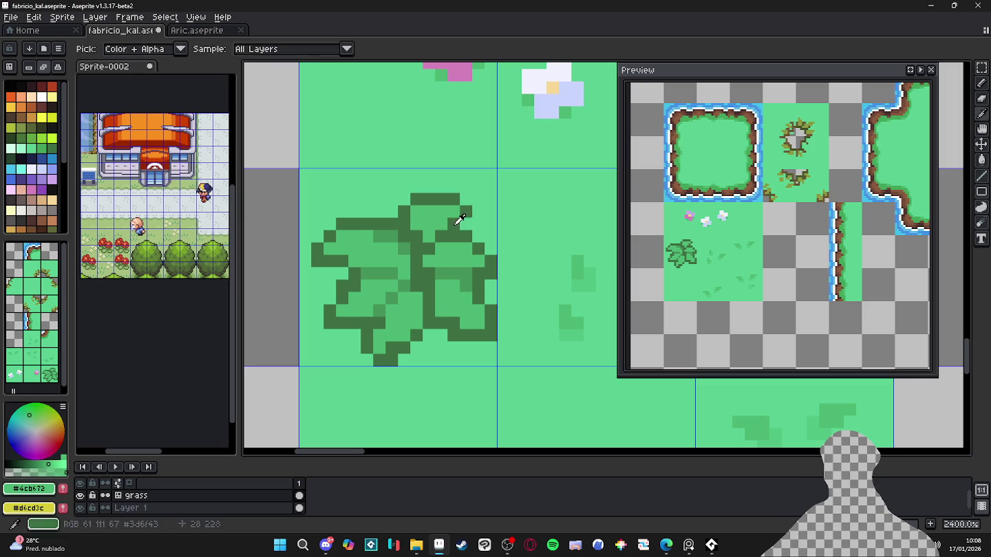
# - Darken leaf pixels near the top centre, then add two grass-green pixels inside the leaf
pyautogui.keyDown('alt'); pyautogui.click(458, 224); pyautogui.keyUp('alt')
pyautogui.moveTo(439, 240); pyautogui.dragTo(452, 216)
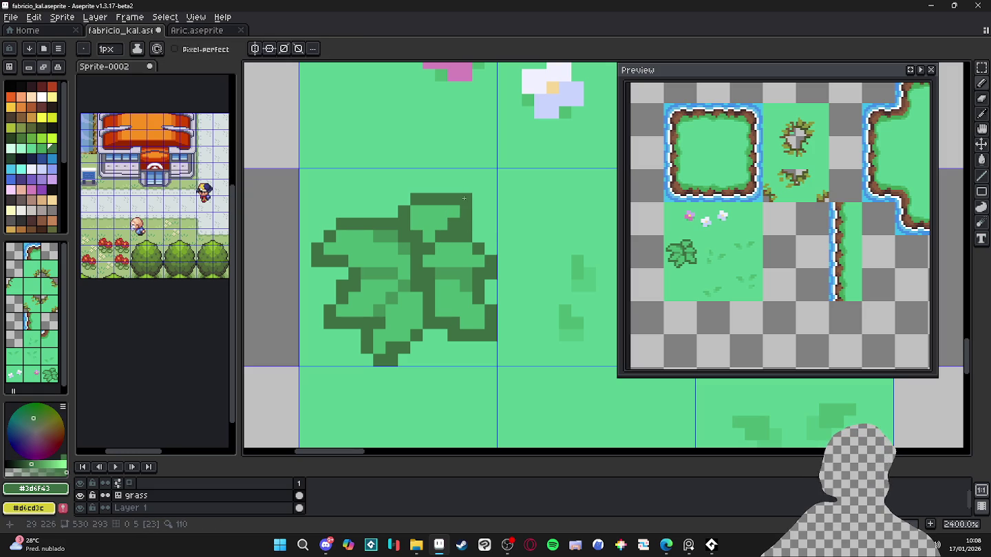
pyautogui.press('alt')
pyautogui.keyDown('alt'); pyautogui.click(438, 216); pyautogui.keyUp('alt')
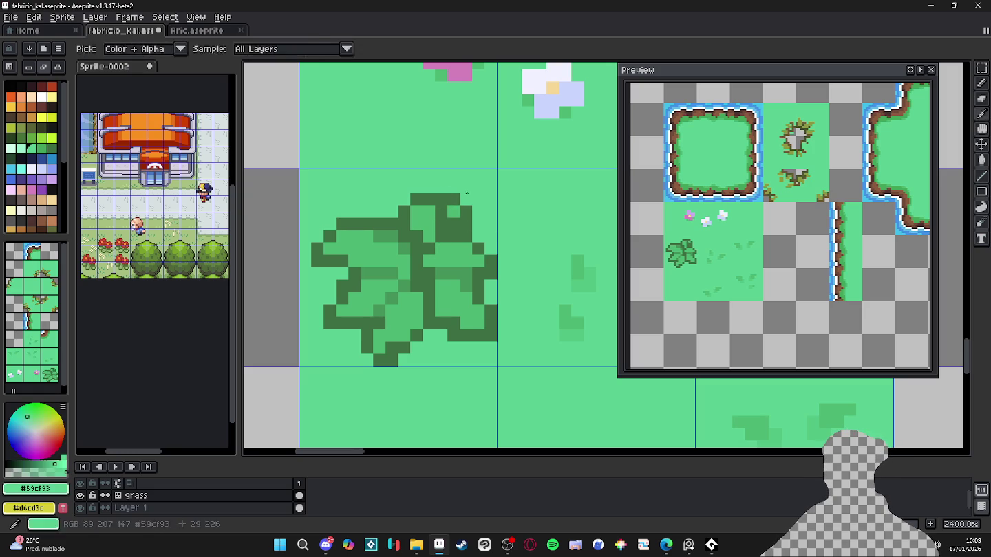
pyautogui.click(442, 235)
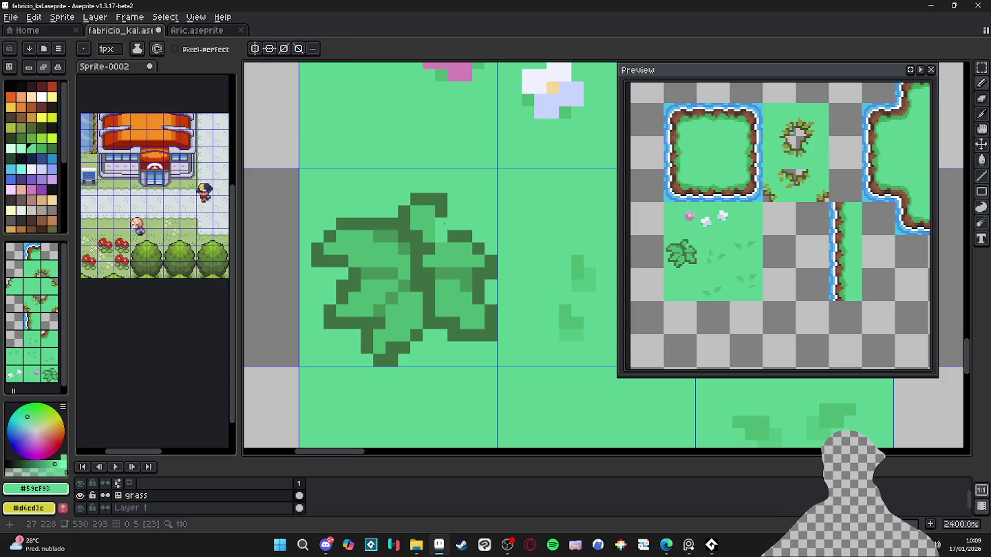
pyautogui.keyDown('alt'); pyautogui.click(449, 233); pyautogui.keyUp('alt')
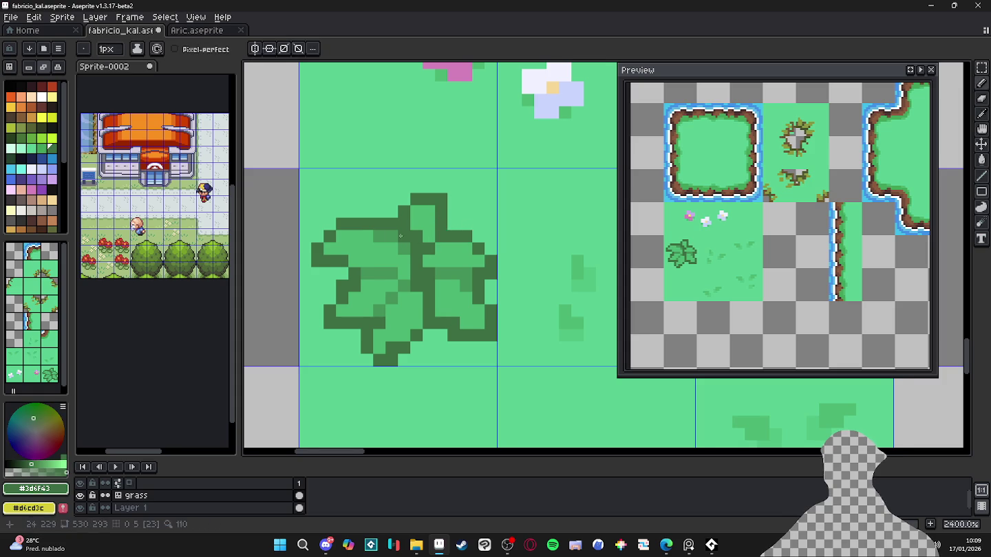
# - Extend the leaf's top tip with dark pixels and lighten pixels along its top
pyautogui.click(412, 203)
pyautogui.keyDown('alt'); pyautogui.click(454, 201); pyautogui.keyUp('alt')
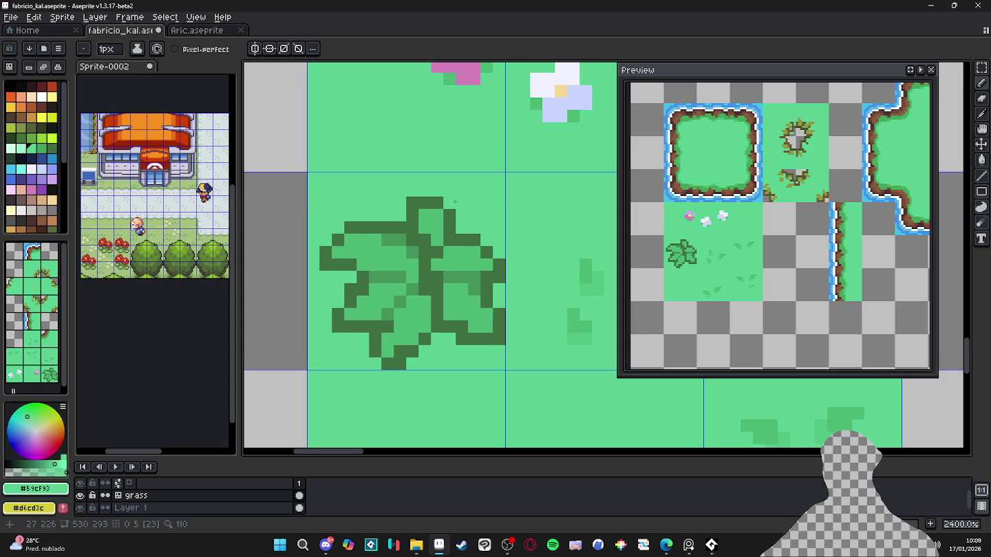
pyautogui.keyDown('alt'); pyautogui.click(436, 203); pyautogui.keyUp('alt')
pyautogui.click(437, 191)
pyautogui.keyDown('alt'); pyautogui.click(431, 221); pyautogui.keyUp('alt')
pyautogui.click(436, 203)
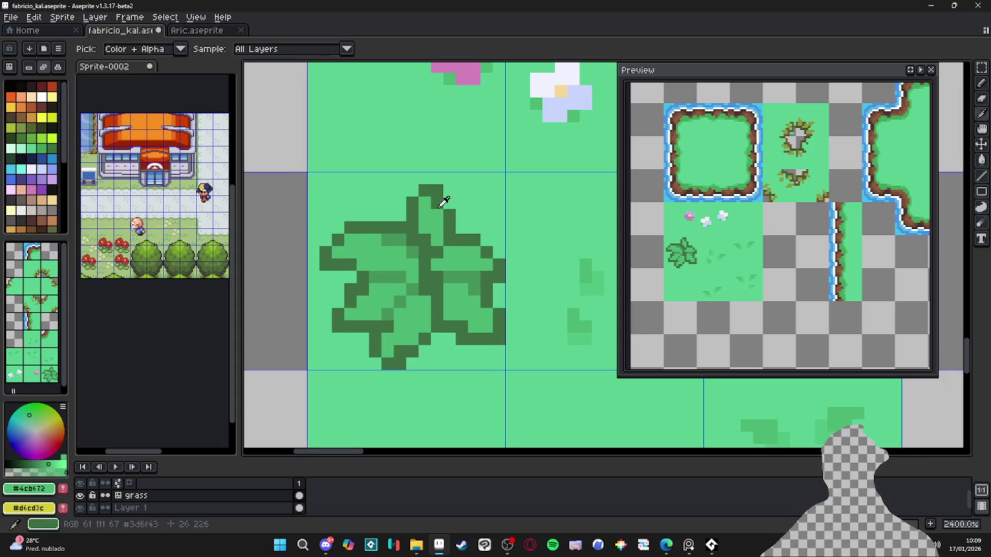
pyautogui.keyDown('alt'); pyautogui.click(435, 237); pyautogui.keyUp('alt')
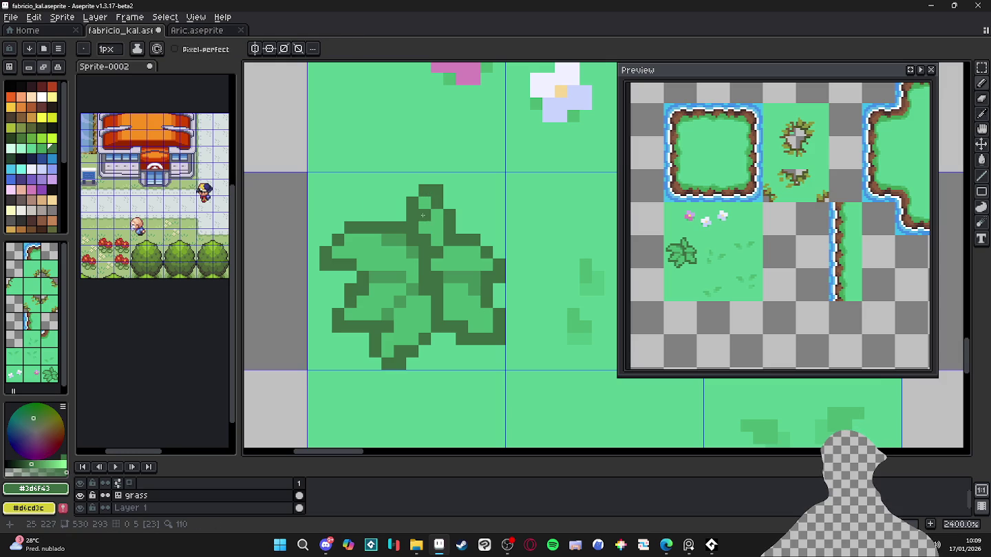
# - Darken the outline at the leaf's upper tip and shade the upper leaf in mid-green
pyautogui.click(399, 215)
pyautogui.click(399, 203)
pyautogui.click(413, 191)
pyautogui.keyDown('alt'); pyautogui.click(426, 202); pyautogui.keyUp('alt')
pyautogui.click(412, 215)
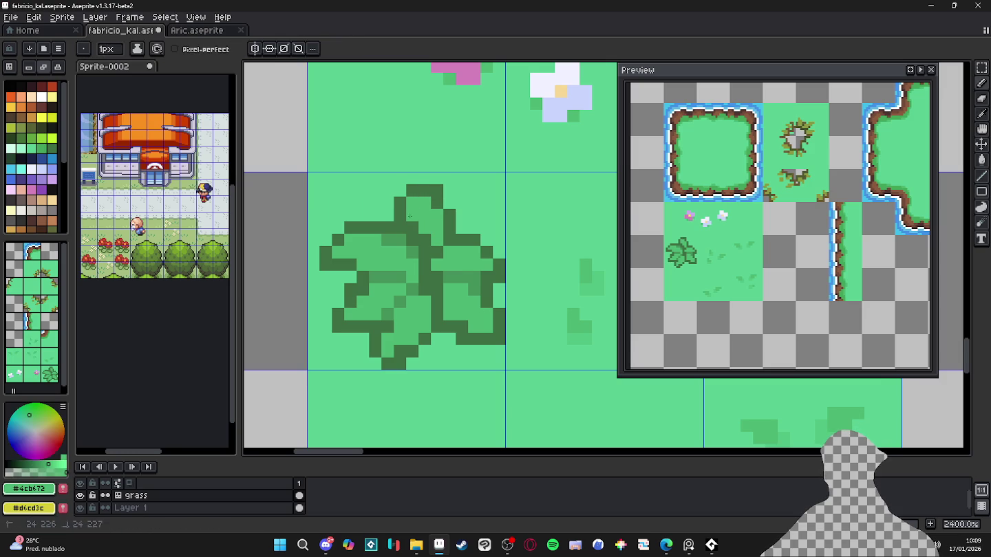
pyautogui.keyDown('alt'); pyautogui.click(465, 256); pyautogui.keyUp('alt')
pyautogui.moveTo(425, 240)
pyautogui.mouseDown()
pyautogui.moveTo(437, 240)
pyautogui.moveTo(437, 215)
pyautogui.moveTo(424, 203)
pyautogui.moveTo(412, 216)
pyautogui.moveTo(450, 203)
pyautogui.mouseUp()
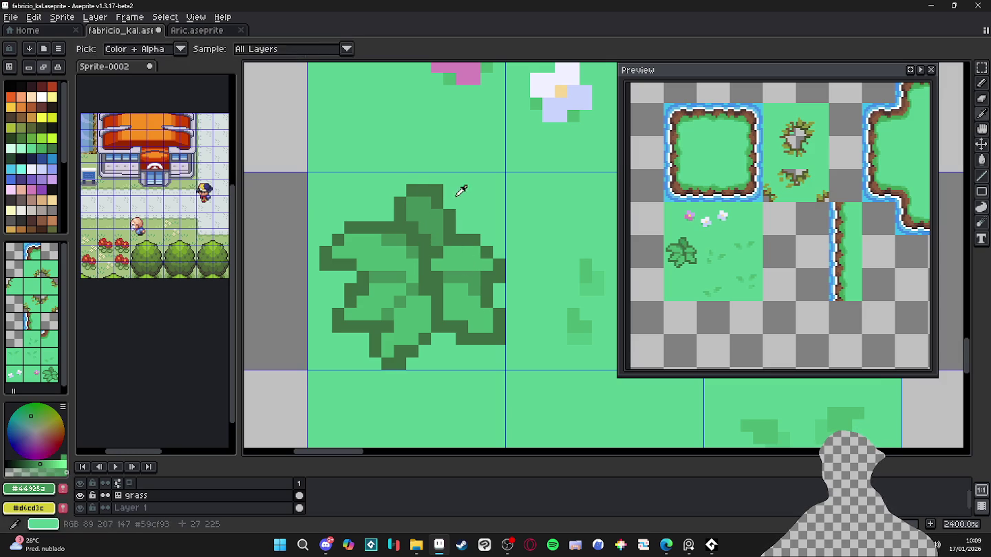
# - Paint a dark strip on the leaf's upper-left back to grass green
pyautogui.keyDown('alt'); pyautogui.click(401, 186); pyautogui.keyUp('alt')
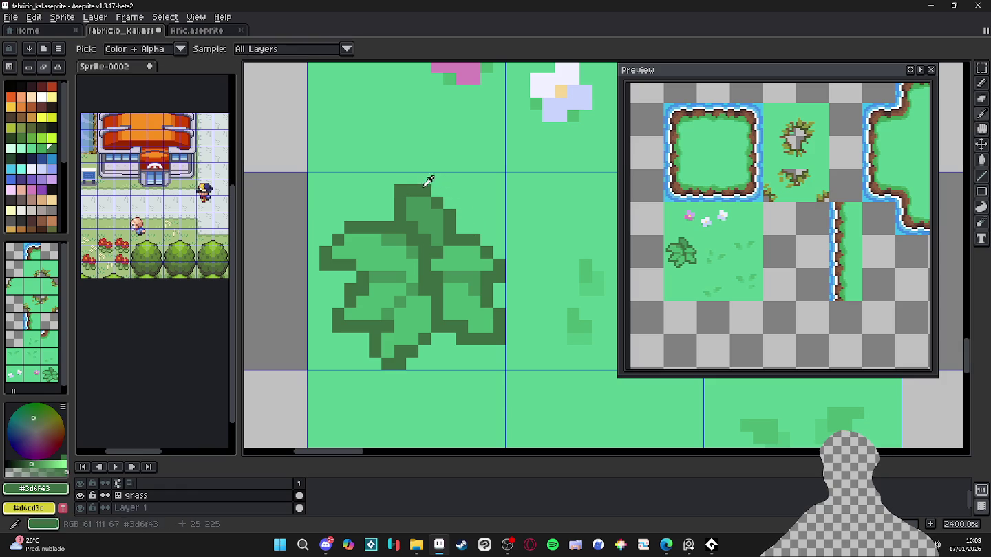
pyautogui.keyDown('alt'); pyautogui.click(386, 204); pyautogui.keyUp('alt')
pyautogui.moveTo(397, 190); pyautogui.dragTo(396, 209)
pyautogui.click(412, 191)
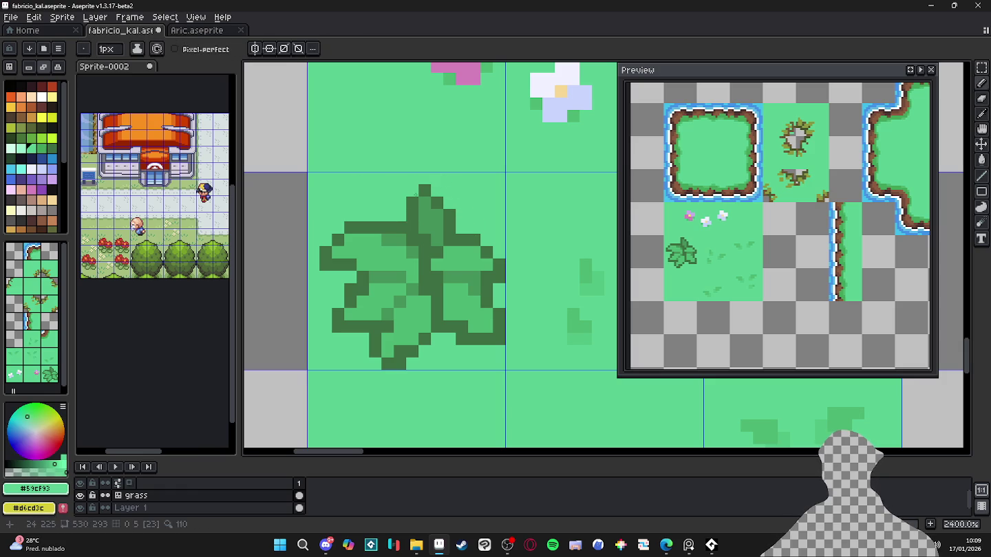
# - Add dark outline pixels at the leaf's top and lighten pixels inside it
pyautogui.keyDown('alt'); pyautogui.click(449, 217); pyautogui.keyUp('alt')
pyautogui.click(460, 214)
pyautogui.click(437, 190)
pyautogui.keyDown('alt'); pyautogui.click(426, 220); pyautogui.keyUp('alt')
pyautogui.moveTo(449, 215); pyautogui.dragTo(449, 227)
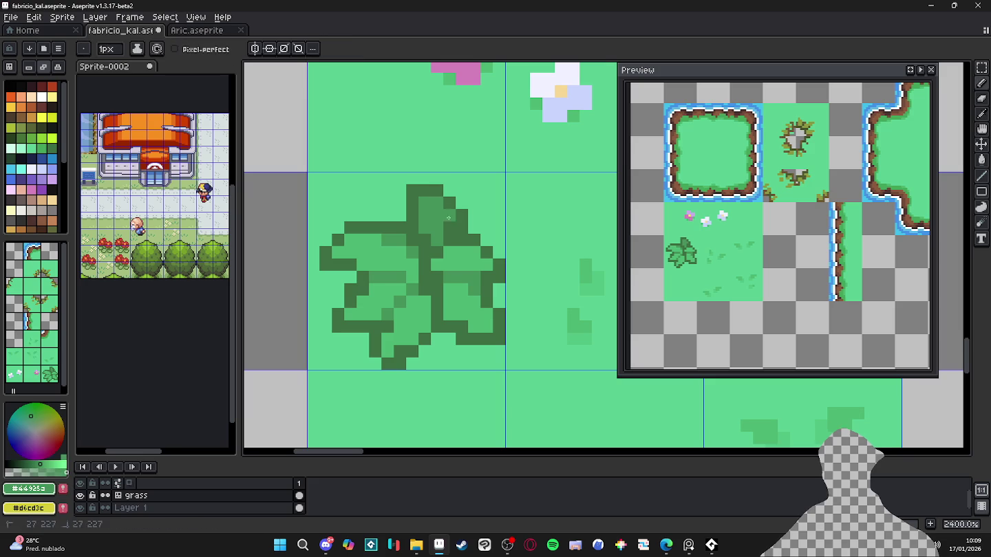
pyautogui.keyDown('alt'); pyautogui.click(416, 211); pyautogui.keyUp('alt')
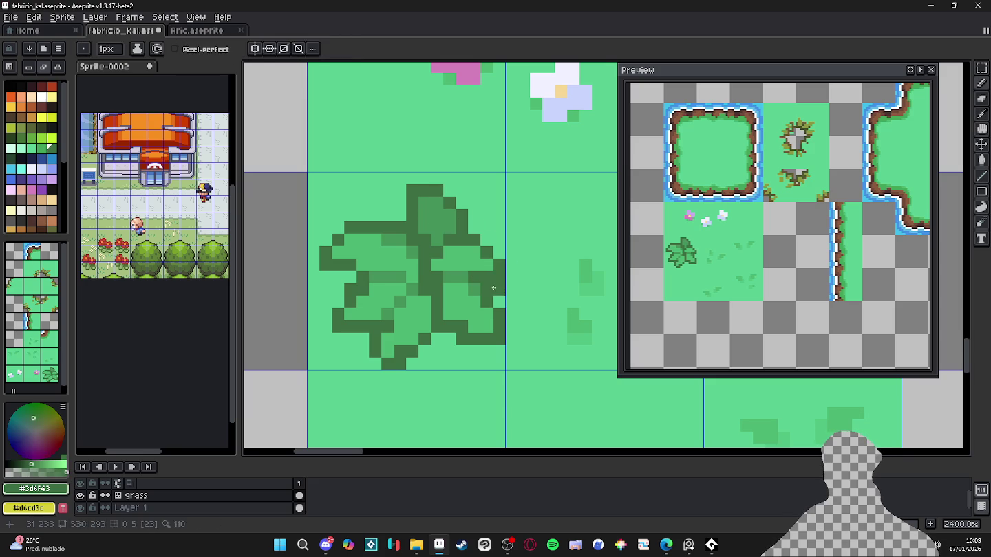
# - Repaint two leaf pixels in mid green
pyautogui.press('alt')
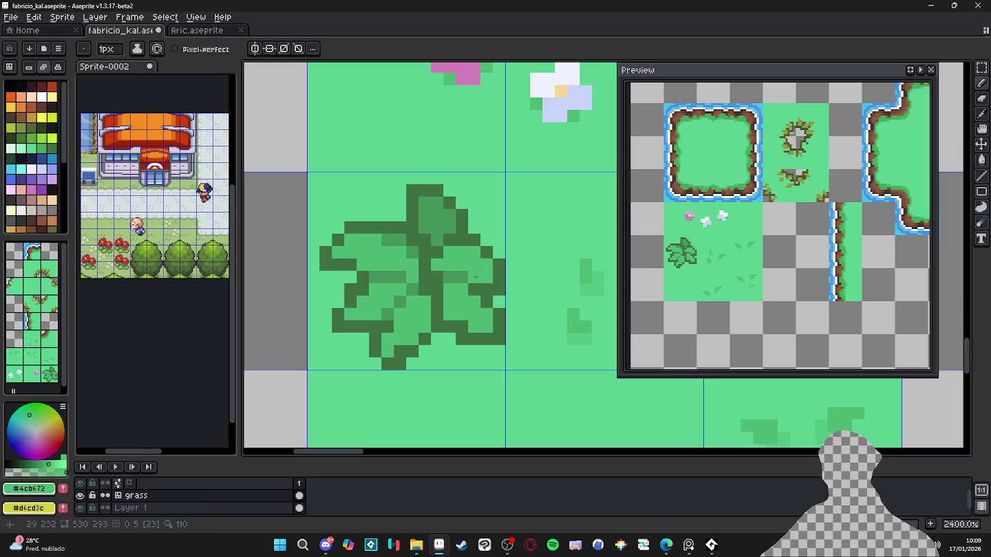
pyautogui.moveTo(455, 287); pyautogui.dragTo(454, 252)
pyautogui.keyDown('alt'); pyautogui.click(455, 221); pyautogui.keyUp('alt')
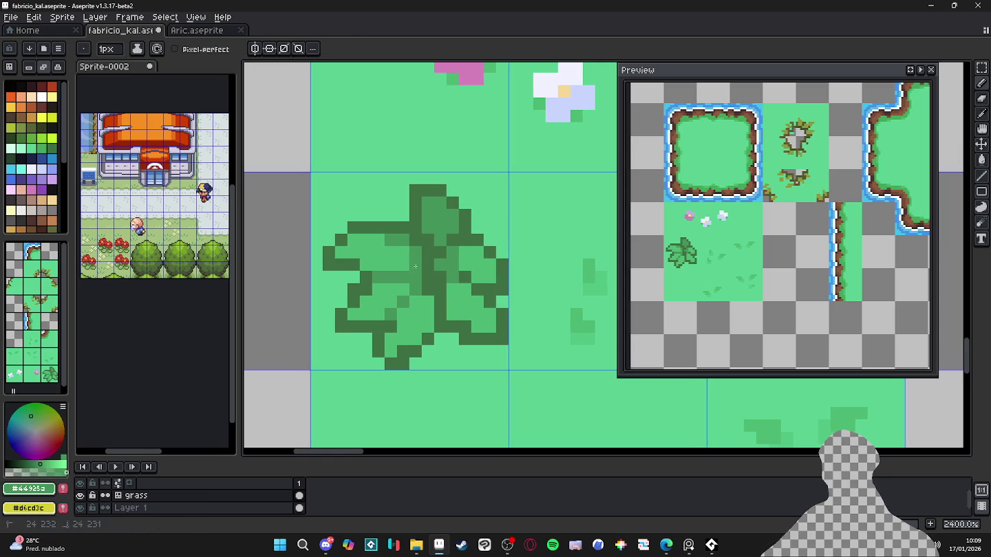
pyautogui.keyDown('alt'); pyautogui.click(419, 276); pyautogui.keyUp('alt')
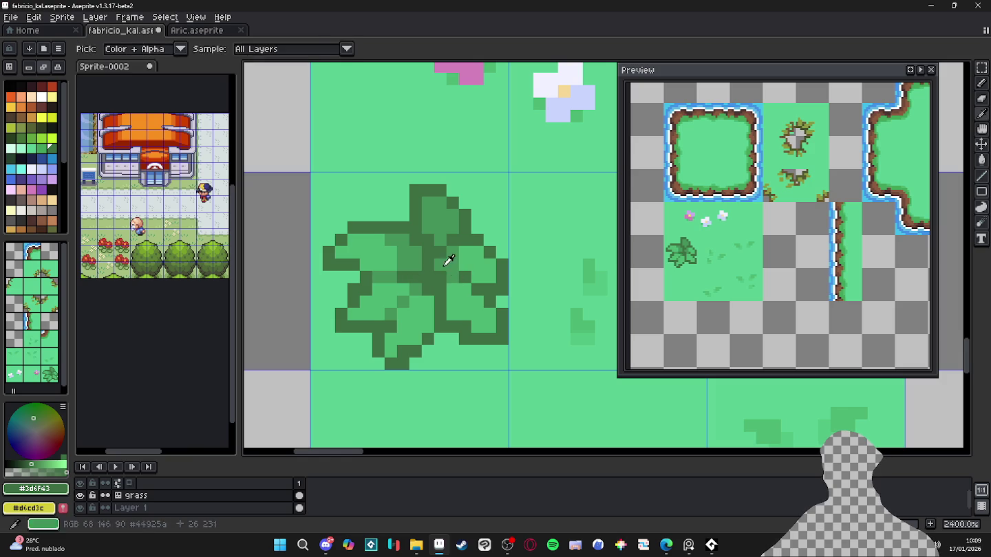
pyautogui.keyDown('alt'); pyautogui.click(437, 276); pyautogui.keyUp('alt')
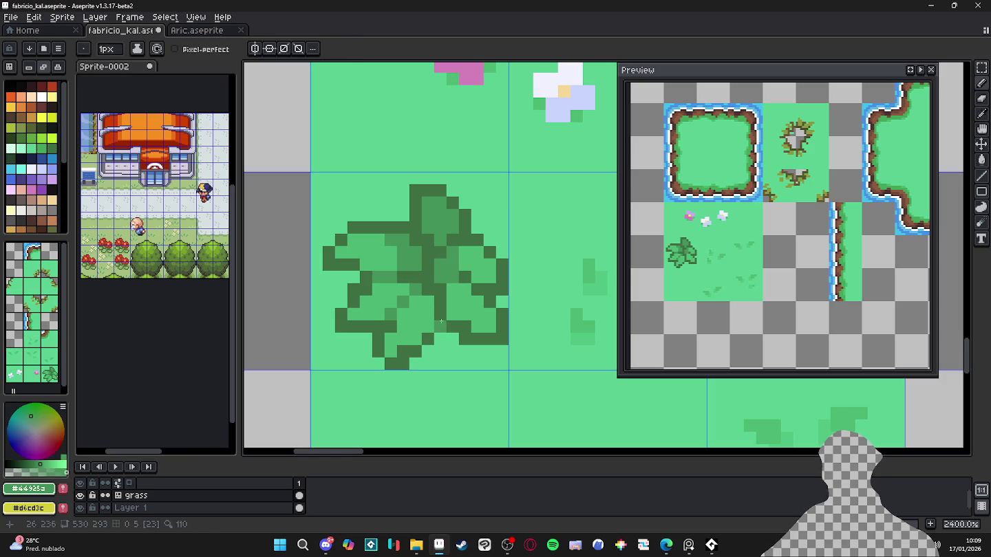
# - Erase two stray dark pixels from the leaf's lower edge
pyautogui.keyDown('alt'); pyautogui.click(444, 318); pyautogui.keyUp('alt')
pyautogui.press('e')
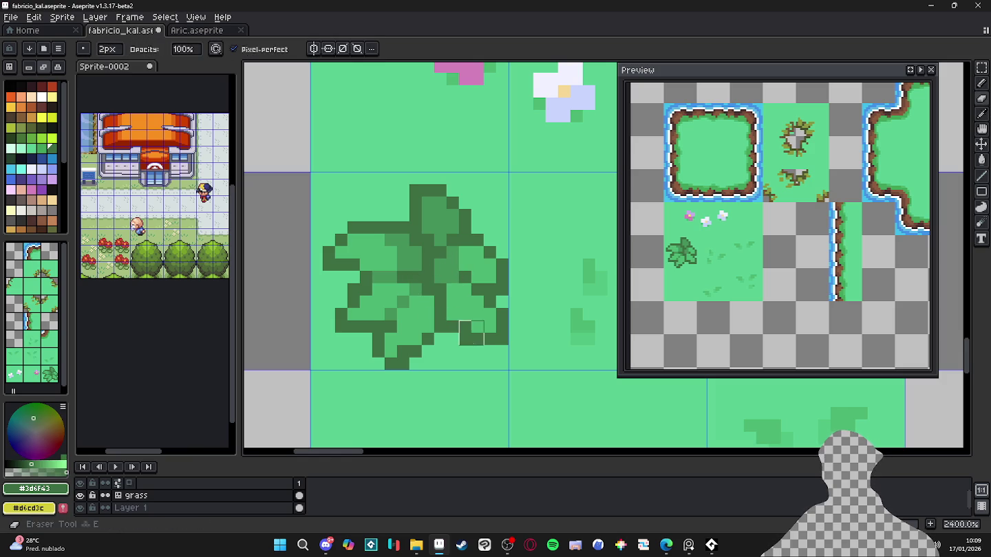
pyautogui.click(466, 339)
pyautogui.keyDown('alt'); pyautogui.click(461, 342); pyautogui.keyUp('alt')
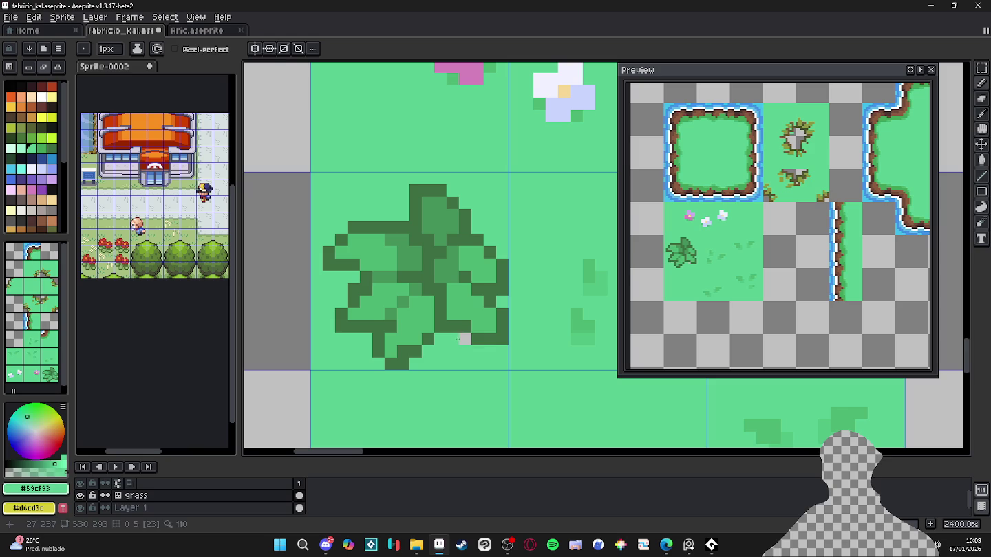
pyautogui.keyDown('alt'); pyautogui.click(439, 336); pyautogui.keyUp('alt')
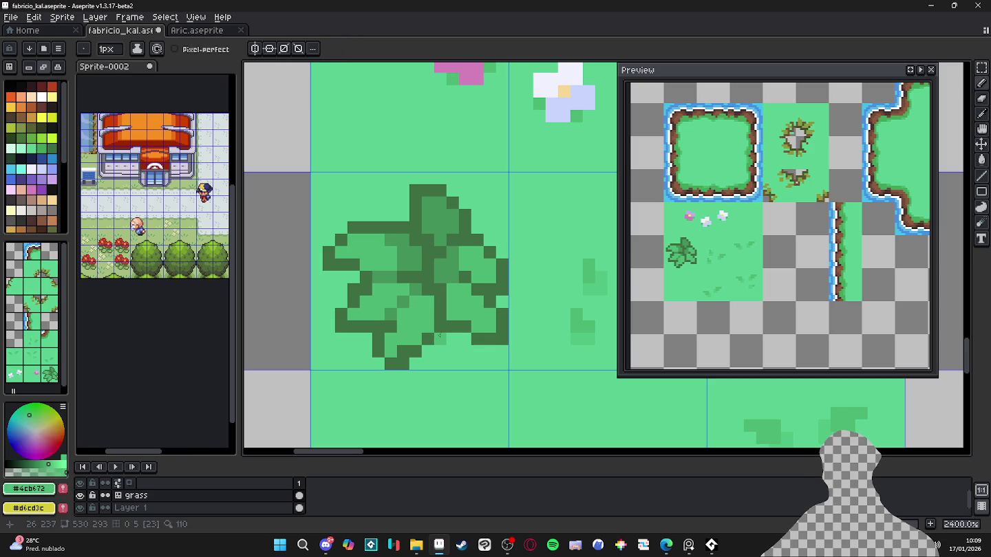
pyautogui.keyDown('alt'); pyautogui.click(419, 279); pyautogui.keyUp('alt')
pyautogui.scroll(-3, 498, 277)
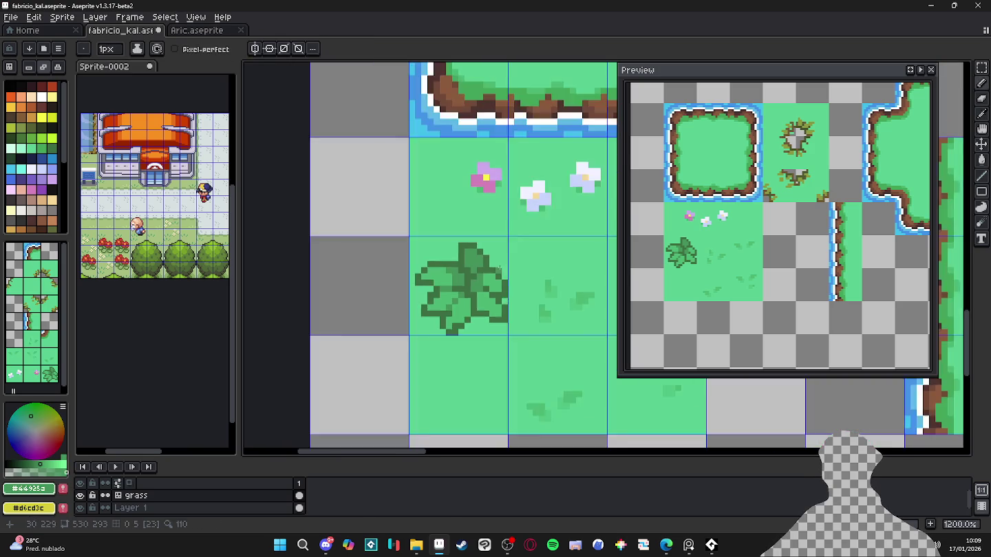
# - Try lightening the leaf's lower edge with light leaf green, then undo it
pyautogui.scroll(3, 529, 241)
pyautogui.keyDown('alt'); pyautogui.click(435, 344); pyautogui.keyUp('alt')
pyautogui.moveTo(415, 393); pyautogui.dragTo(438, 396)
pyautogui.hotkey('ctrl', 'z')
# - Zoom out to review the bush tile alongside the rest of the tileset
pyautogui.scroll(-1, 470, 360)
pyautogui.hscroll(-1, 470, 360)
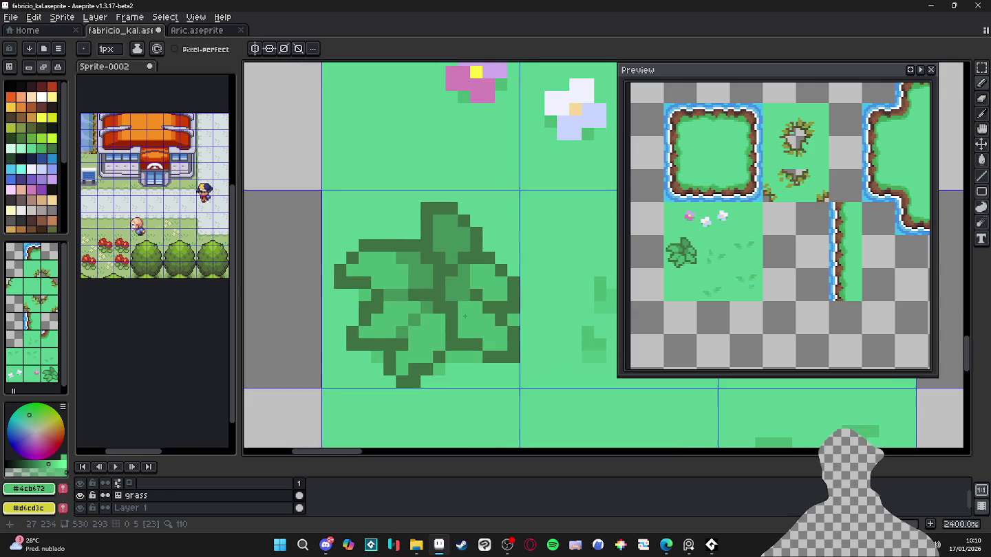
pyautogui.scroll(-2, 351, 219)
pyautogui.scroll(-3, 471, 315)
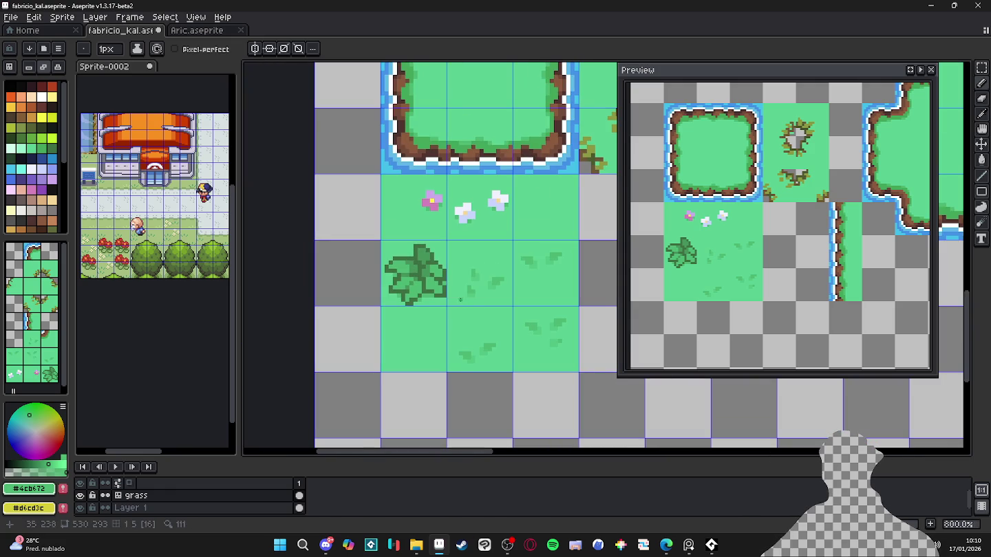
pyautogui.scroll(-2, 452, 288)
pyautogui.scroll(-1, 481, 292)
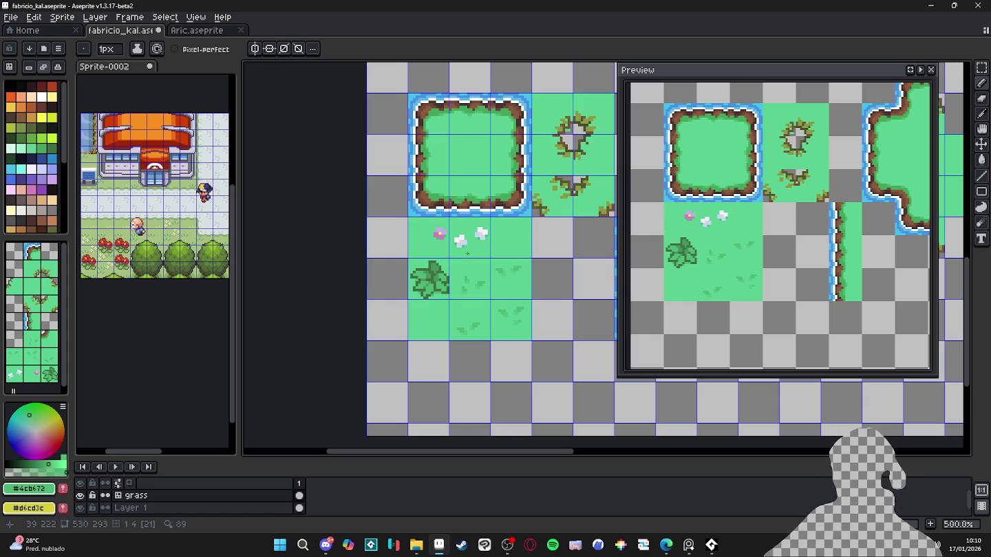
pyautogui.scroll(4, 466, 251)
pyautogui.scroll(1, 466, 251)
# - Paint out the bush's right half in grass green with a 2-pixel brush
pyautogui.keyDown('alt'); pyautogui.click(463, 294); pyautogui.keyUp('alt')
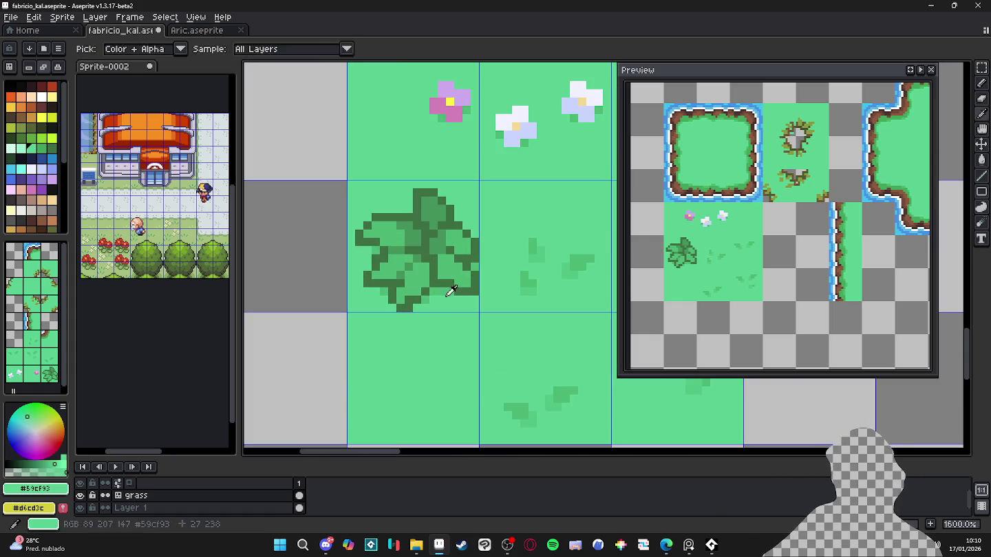
pyautogui.press('+')
pyautogui.moveTo(475, 288)
pyautogui.mouseDown()
pyautogui.moveTo(468, 233)
pyautogui.moveTo(455, 282)
pyautogui.moveTo(441, 210)
pyautogui.moveTo(436, 279)
pyautogui.mouseUp()
# - Select the bush's left half, including its centre column, with the Rectangular Marquee
pyautogui.press('m')
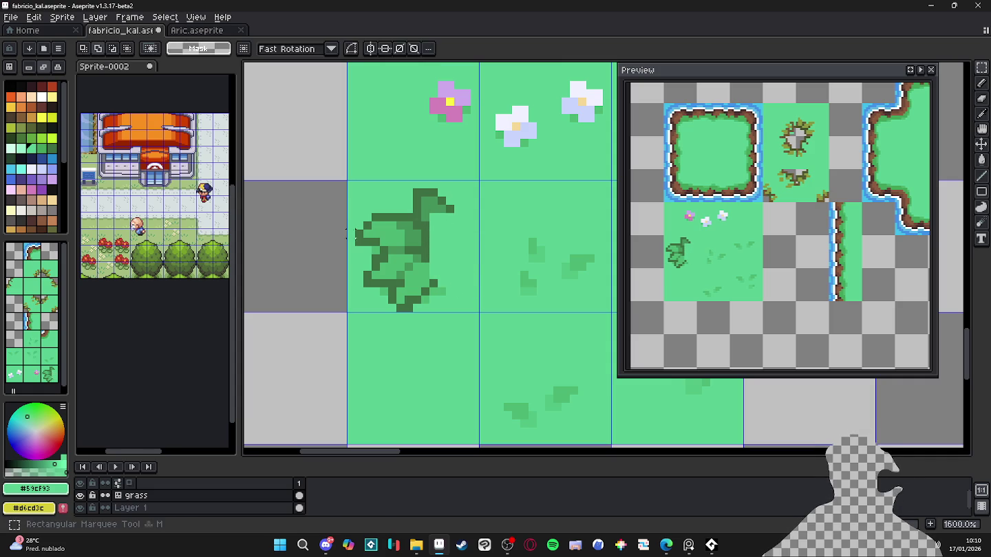
pyautogui.moveTo(353, 211); pyautogui.dragTo(414, 297)
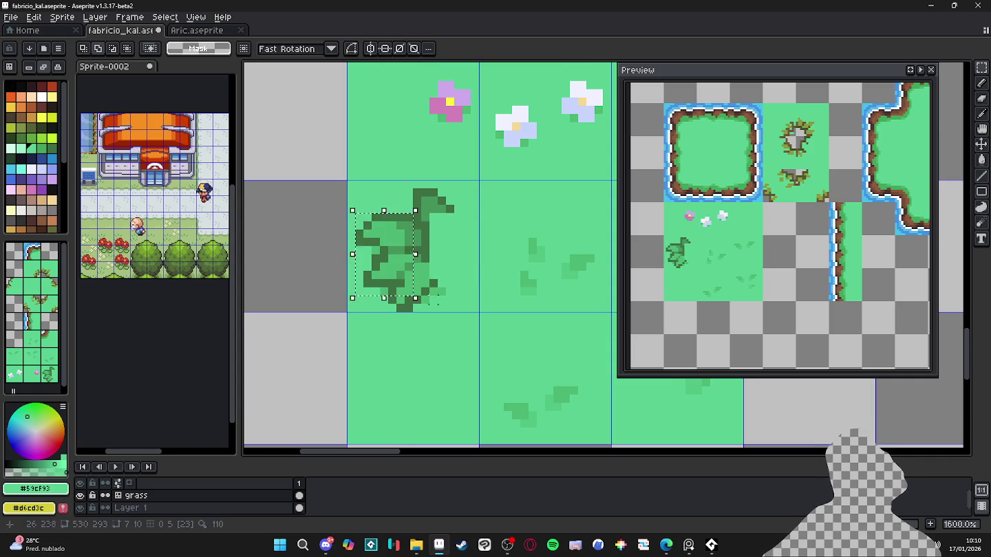
pyautogui.scroll(2, 435, 297)
pyautogui.scroll(3, 412, 236)
pyautogui.moveTo(403, 244)
pyautogui.mouseDown()
pyautogui.moveTo(403, 160)
pyautogui.moveTo(436, 254)
pyautogui.mouseUp()
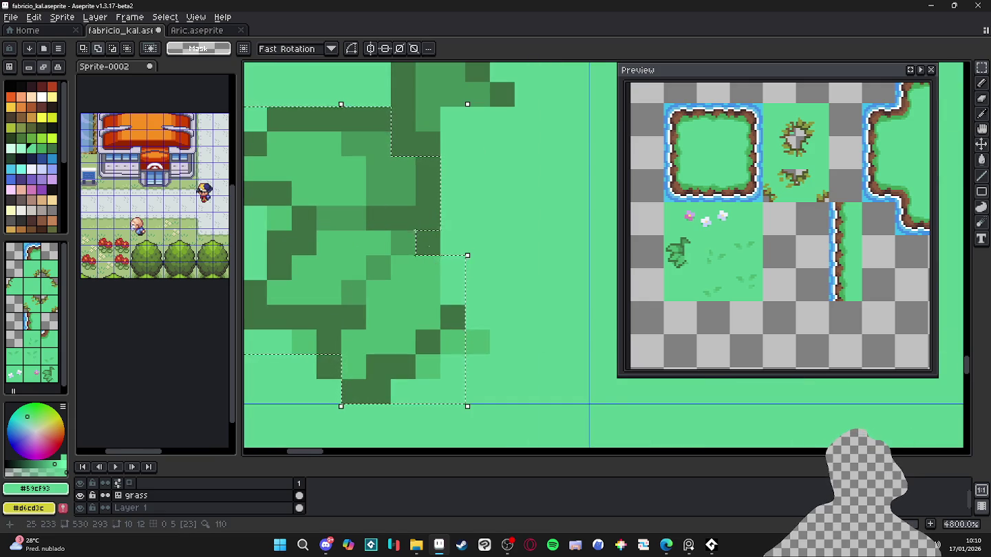
pyautogui.scroll(-1, 431, 254)
pyautogui.scroll(-1, 435, 265)
pyautogui.moveTo(428, 264)
pyautogui.mouseDown()
pyautogui.moveTo(458, 289)
pyautogui.moveTo(446, 303)
pyautogui.mouseUp()
pyautogui.scroll(1, 461, 294)
# - Copy the left half, paste it, flip it horizontally and place it on the right side
pyautogui.hotkey('ctrl', 'c')
pyautogui.hotkey('ctrl', 'v')
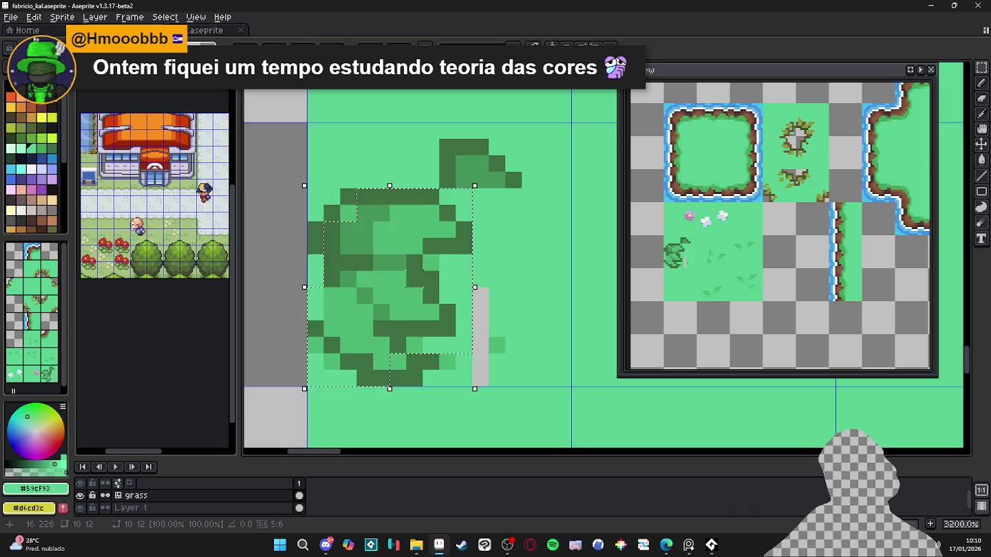
pyautogui.hotkey('shift', 'h')
pyautogui.press('Right')
pyautogui.press('Right')
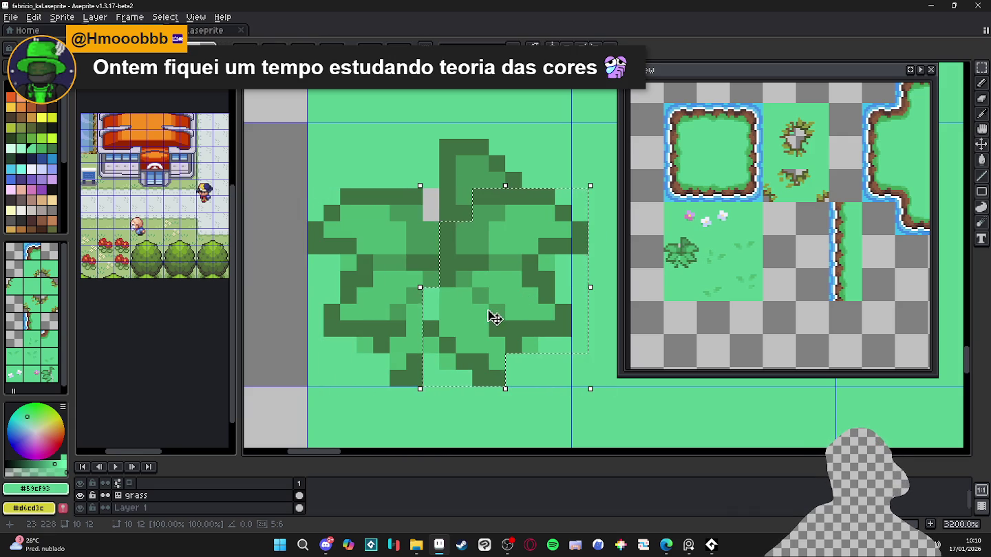
pyautogui.moveTo(486, 318); pyautogui.dragTo(429, 313)
pyautogui.hotkey('ctrl', 'd')
# - Add dark shading pixels inside the mirrored bush, restoring one pixel to medium green
pyautogui.keyDown('alt'); pyautogui.click(390, 313); pyautogui.keyUp('alt')
pyautogui.hotkey('ctrl', 'z')
pyautogui.moveTo(496, 330); pyautogui.dragTo(496, 362)
pyautogui.click(463, 328)
pyautogui.hotkey('ctrl', 'z')
pyautogui.keyDown('alt'); pyautogui.click(468, 332); pyautogui.keyUp('alt')
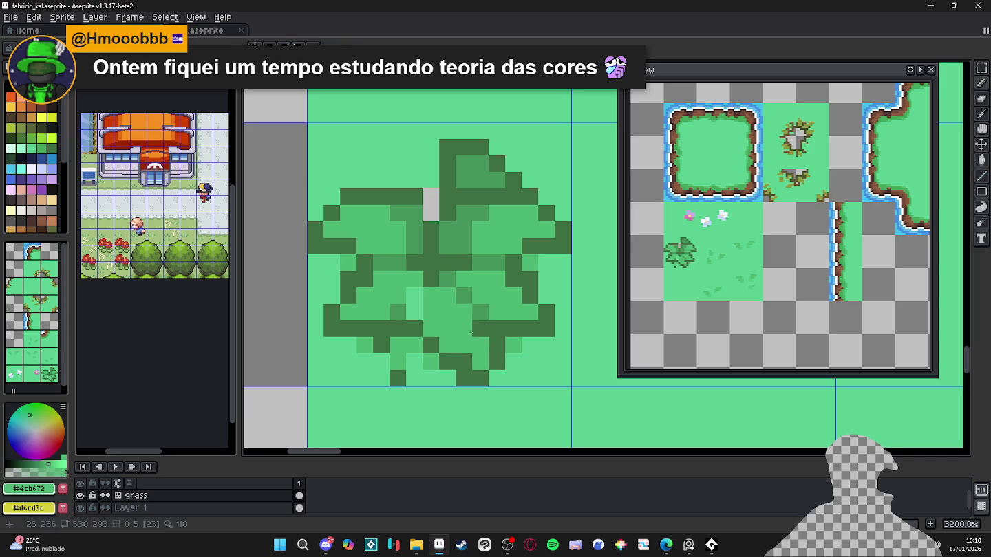
# - Paint over the bush's lower-left pixels with the grass background green
pyautogui.keyDown('alt'); pyautogui.click(425, 376); pyautogui.keyUp('alt')
pyautogui.moveTo(414, 345); pyautogui.dragTo(365, 345)
pyautogui.moveTo(397, 362); pyautogui.dragTo(400, 382)
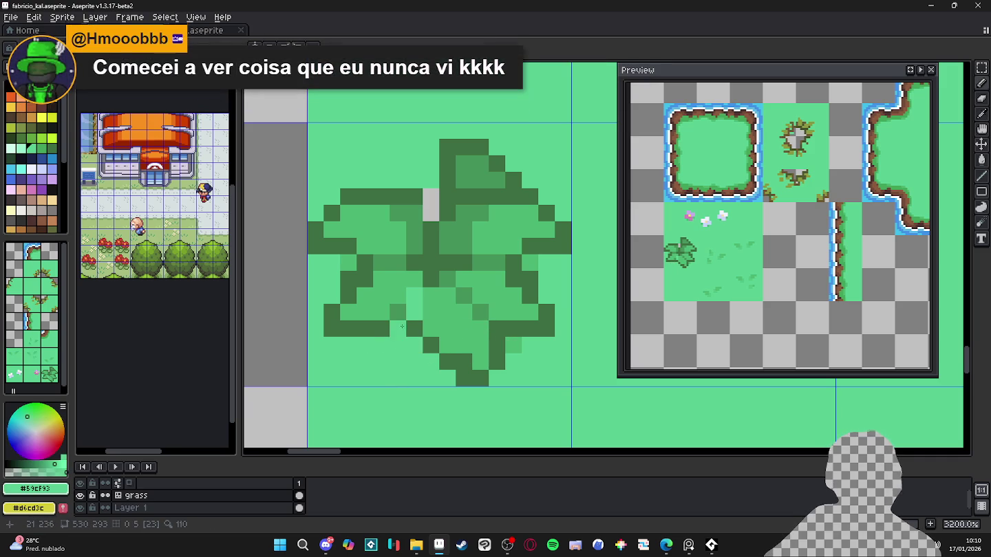
pyautogui.click(395, 298)
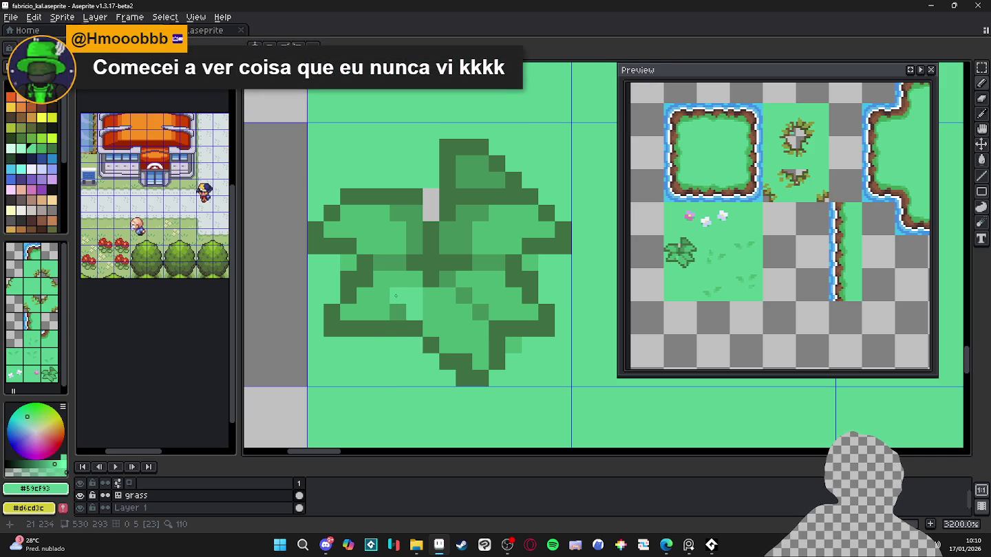
pyautogui.hotkey('ctrl', 'z')
# - Darken a couple of pixels inside the bush with the mid bush green
pyautogui.keyDown('alt'); pyautogui.click(405, 288); pyautogui.keyUp('alt')
pyautogui.keyDown('alt'); pyautogui.click(409, 306); pyautogui.keyUp('alt')
pyautogui.click(414, 296)
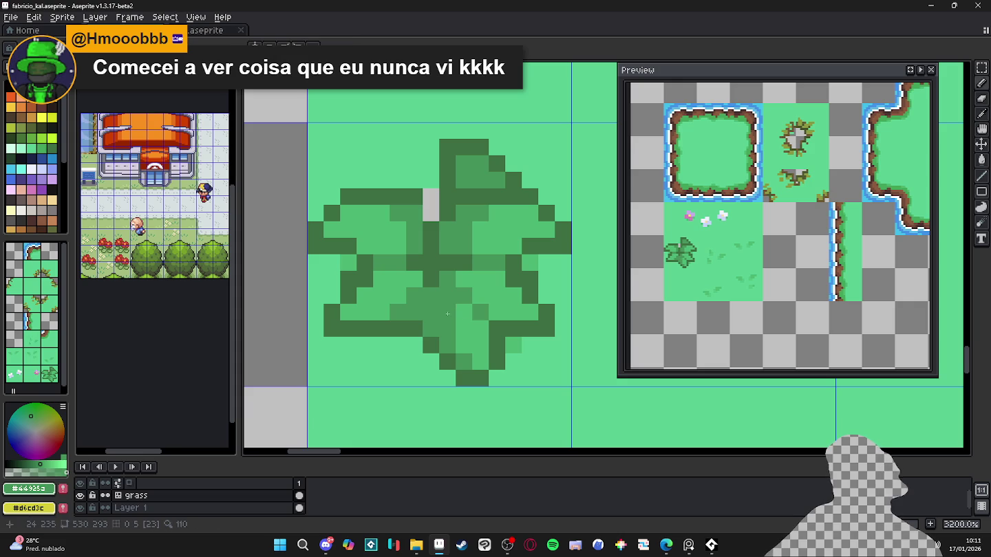
# - Darken the pixels along the bush's right edge with the darker bush green
pyautogui.keyDown('alt'); pyautogui.click(461, 320); pyautogui.keyUp('alt')
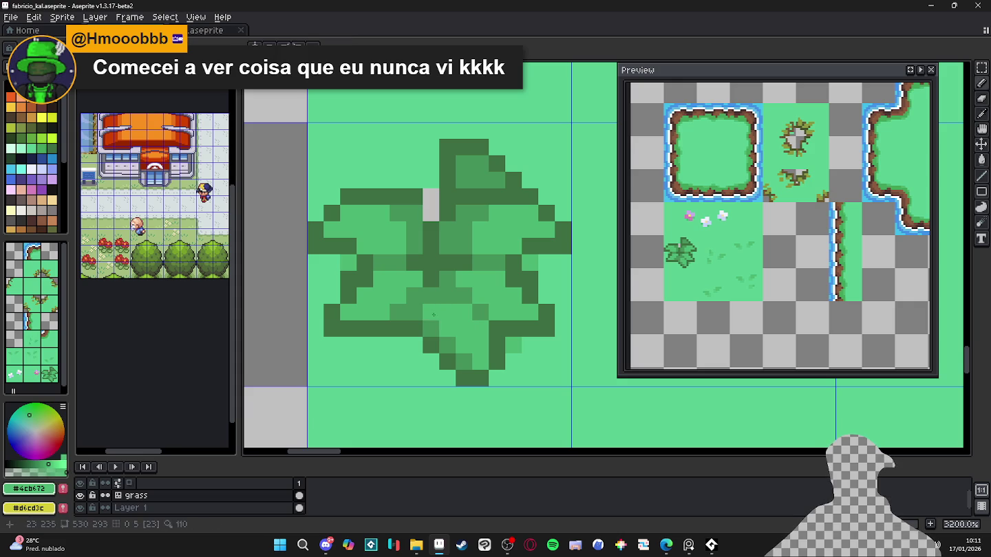
pyautogui.keyDown('alt'); pyautogui.click(454, 304); pyautogui.keyUp('alt')
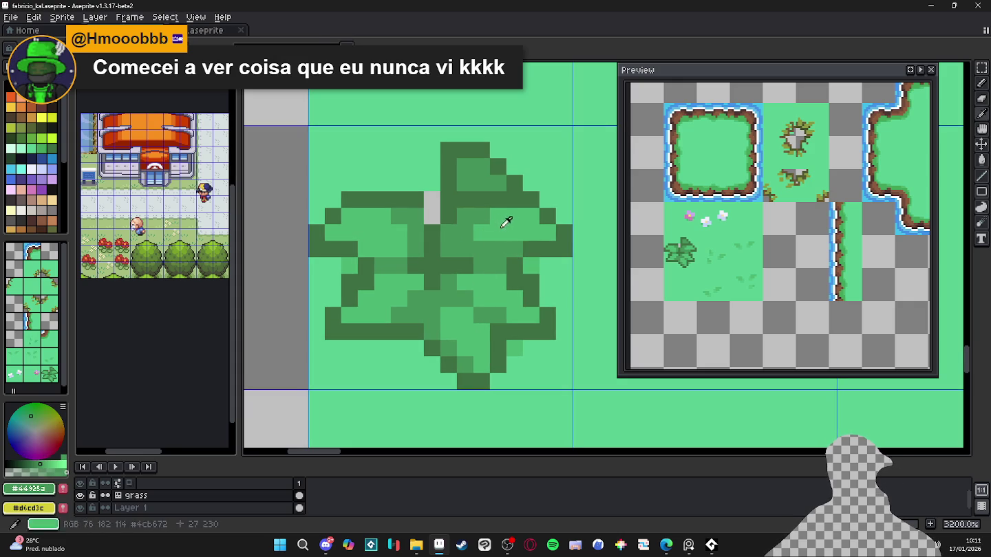
pyautogui.keyDown('alt'); pyautogui.click(479, 220); pyautogui.keyUp('alt')
pyautogui.keyDown('alt'); pyautogui.click(467, 218); pyautogui.keyUp('alt')
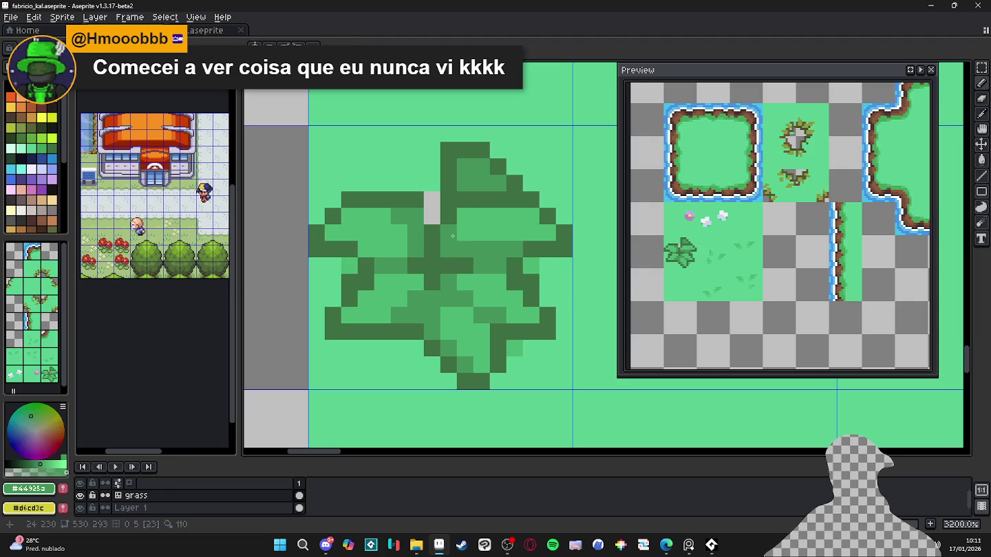
pyautogui.click(531, 216)
pyautogui.click(547, 232)
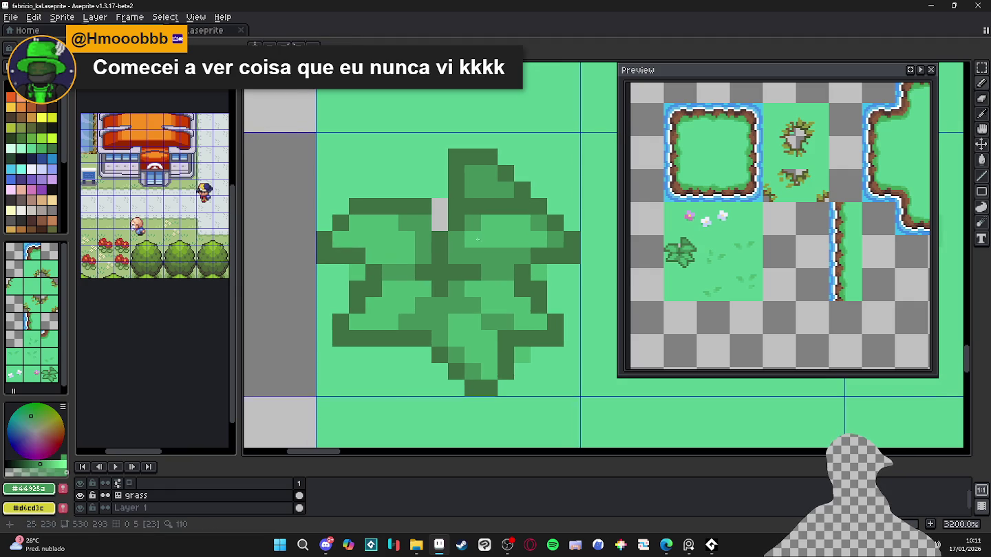
# - Reshape the bush's top with grass green and fill its transparent gap with dark green #3d6f43
pyautogui.keyDown('alt'); pyautogui.click(544, 180); pyautogui.keyUp('alt')
pyautogui.moveTo(529, 188)
pyautogui.mouseDown()
pyautogui.moveTo(458, 204)
pyautogui.moveTo(457, 172)
pyautogui.moveTo(473, 153)
pyautogui.mouseUp()
pyautogui.keyDown('alt'); pyautogui.click(423, 206); pyautogui.keyUp('alt')
pyautogui.moveTo(439, 223); pyautogui.dragTo(424, 222)
pyautogui.keyDown('alt'); pyautogui.click(441, 207); pyautogui.keyUp('alt')
pyautogui.click(424, 207)
pyautogui.keyDown('alt'); pyautogui.click(419, 218); pyautogui.keyUp('alt')
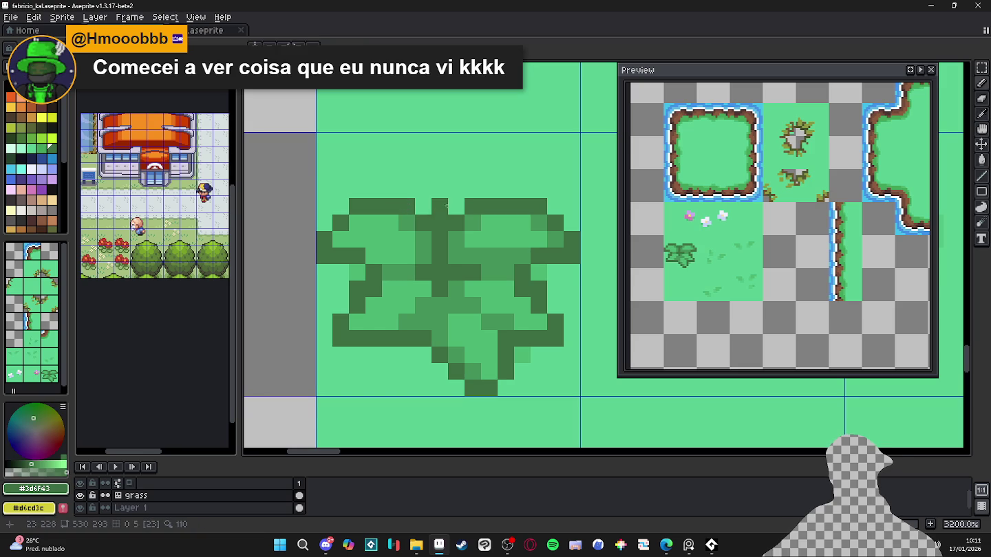